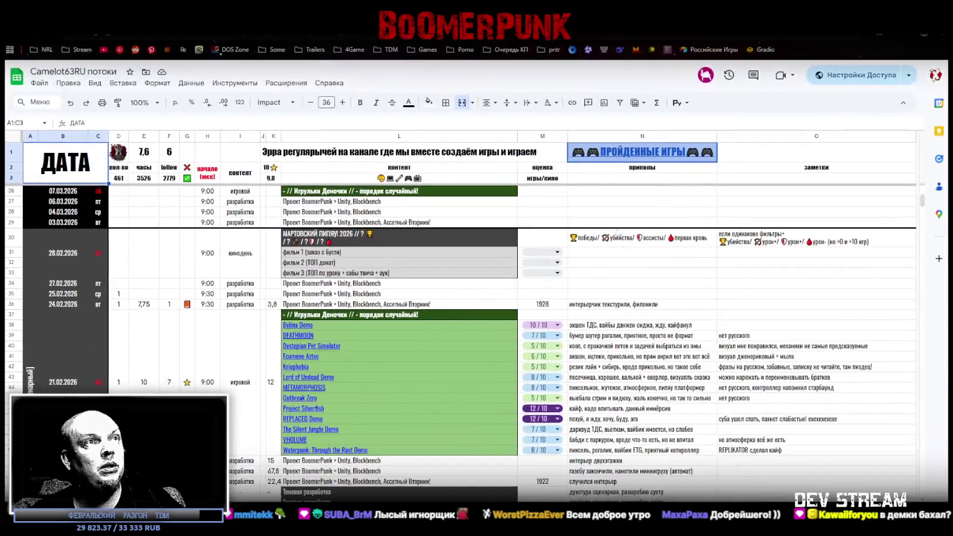
Step: Review the REPLACED Demo and Bylina Demo entries and the Bylina comment in N38
left_click(459, 422)
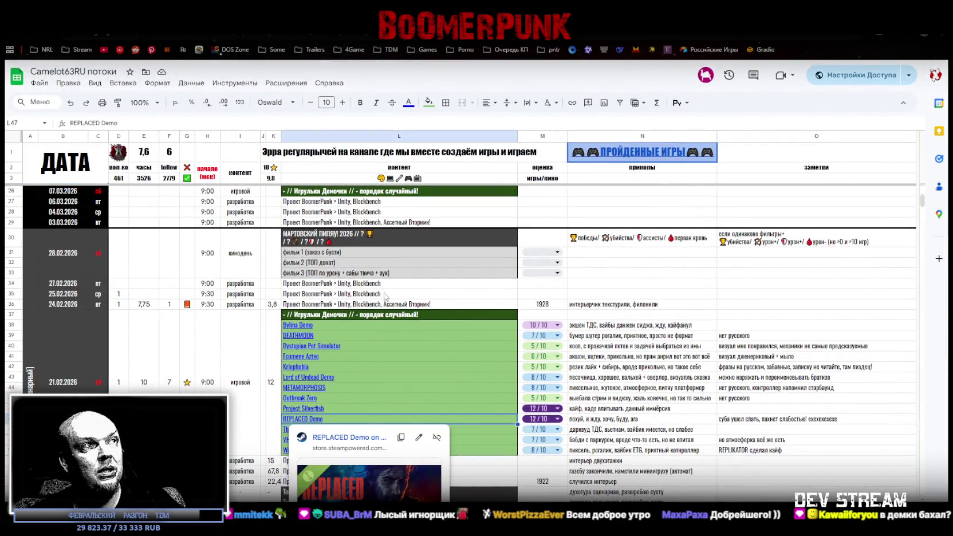
left_click(410, 328)
left_click(623, 326)
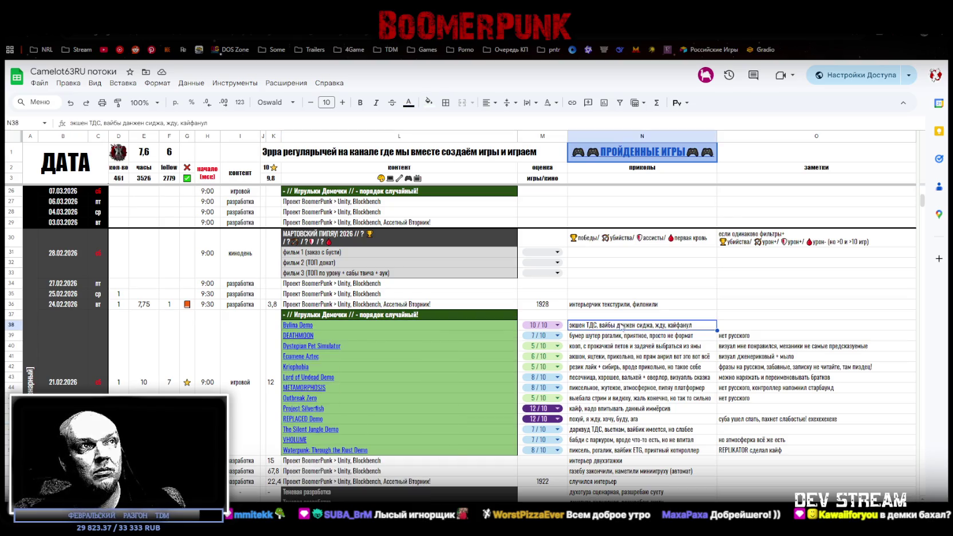
Step: Check the Waterpunk comment in N50 and open its Steam store link
left_click(607, 452)
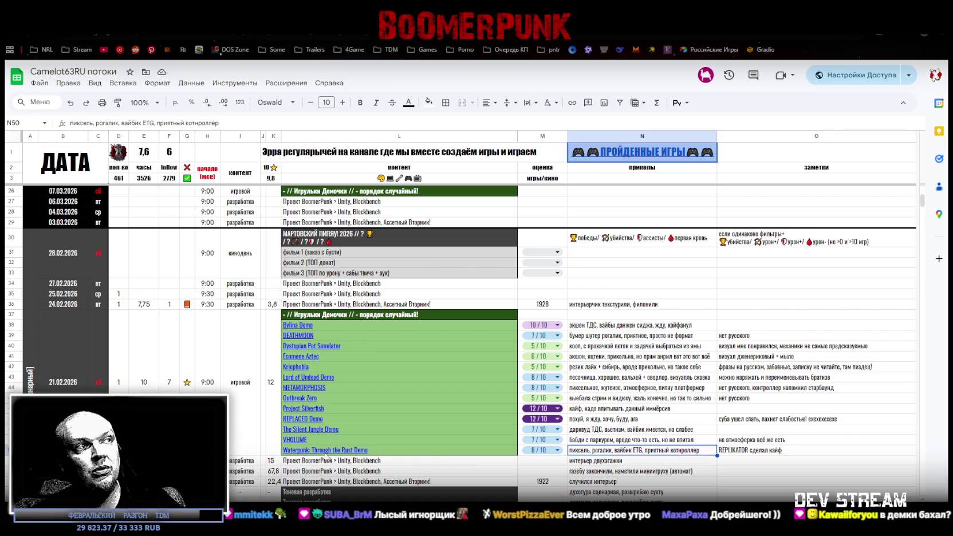
mouse_move(327, 457)
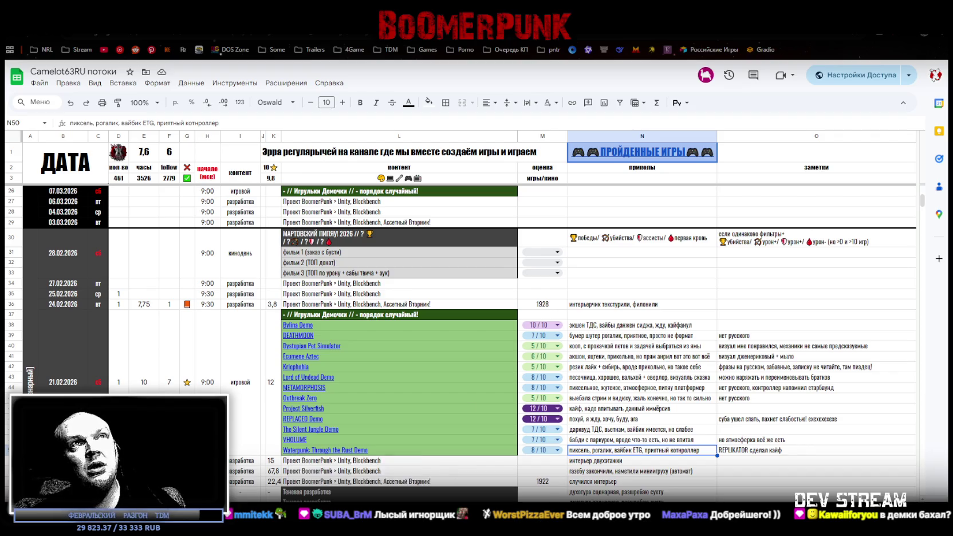
left_click(348, 468)
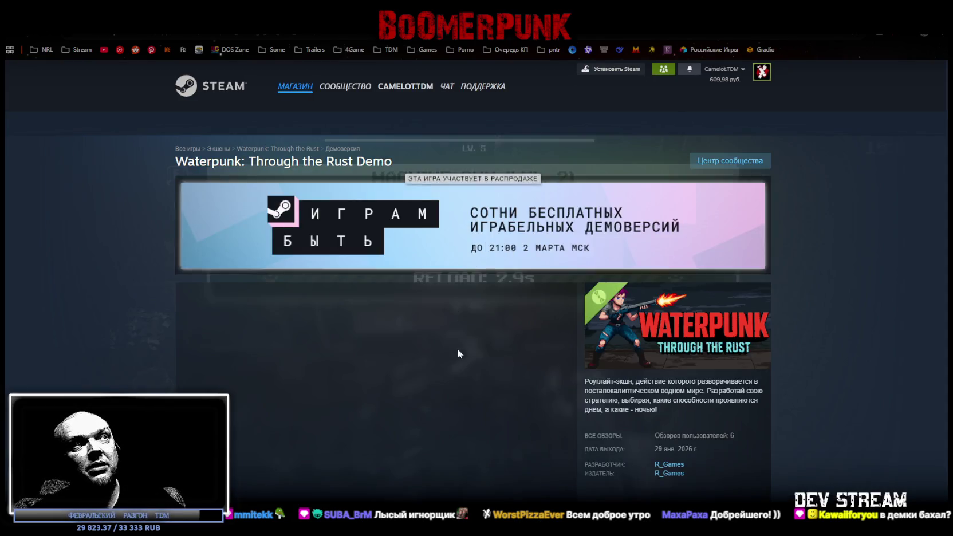
Step: Browse Waterpunk screenshots, watch its trailer full screen, then return to the stream log
scroll(490, 338, "down", 1)
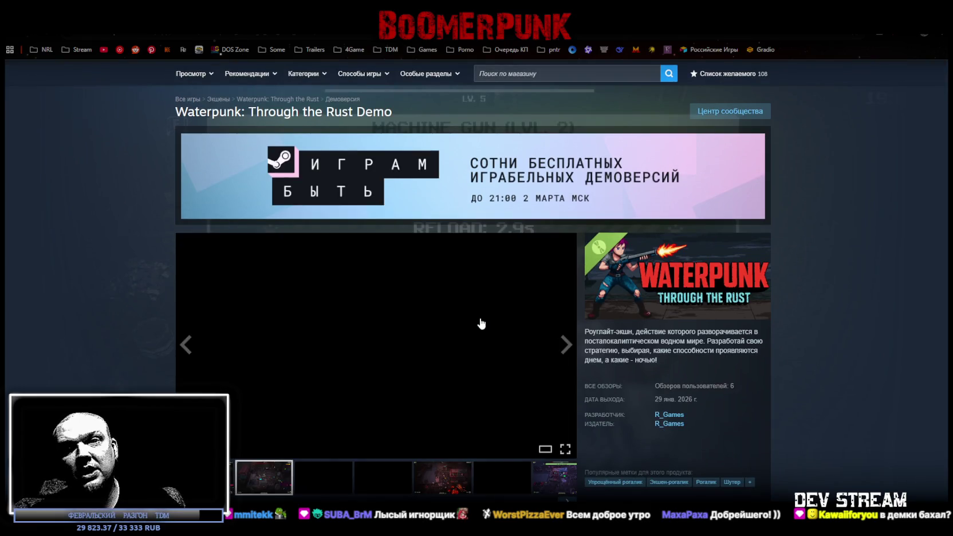
left_click(341, 491)
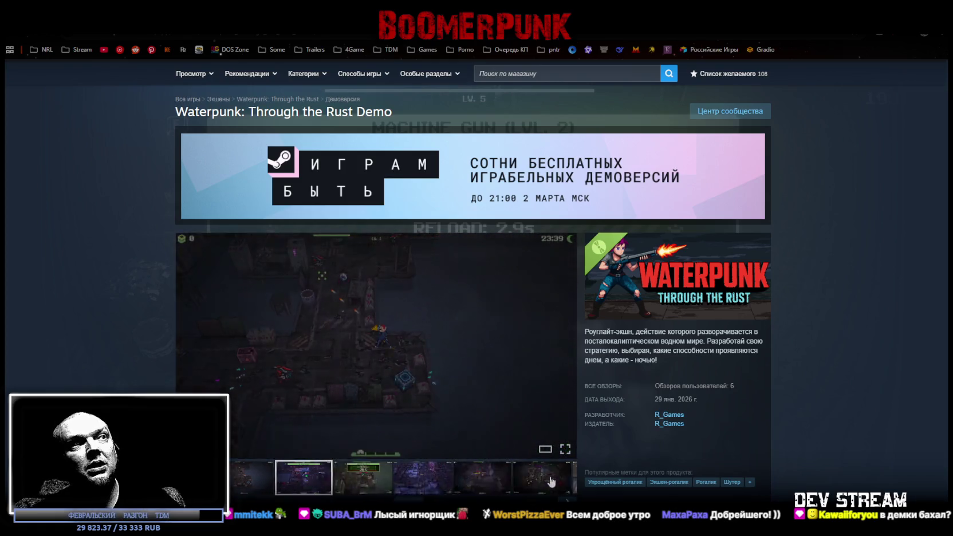
left_click(551, 481)
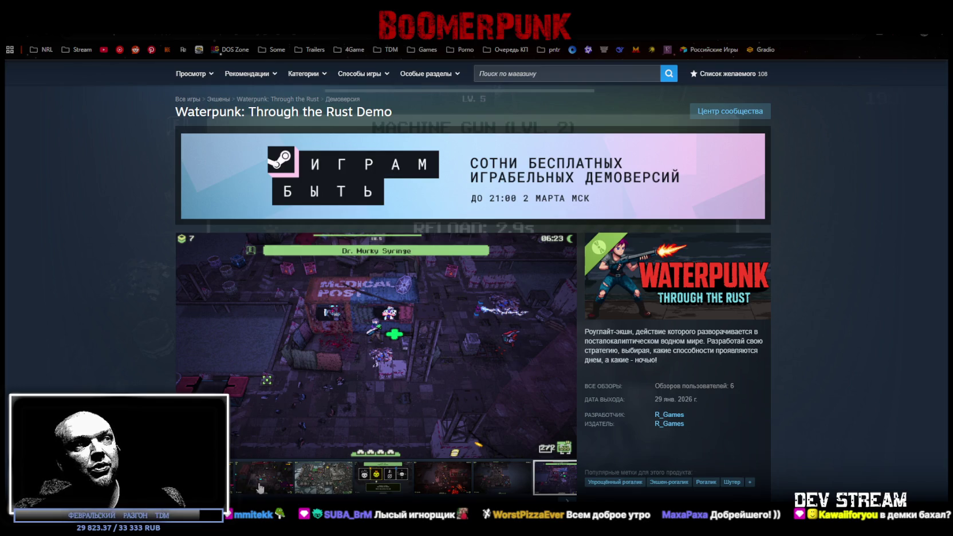
left_click(261, 487)
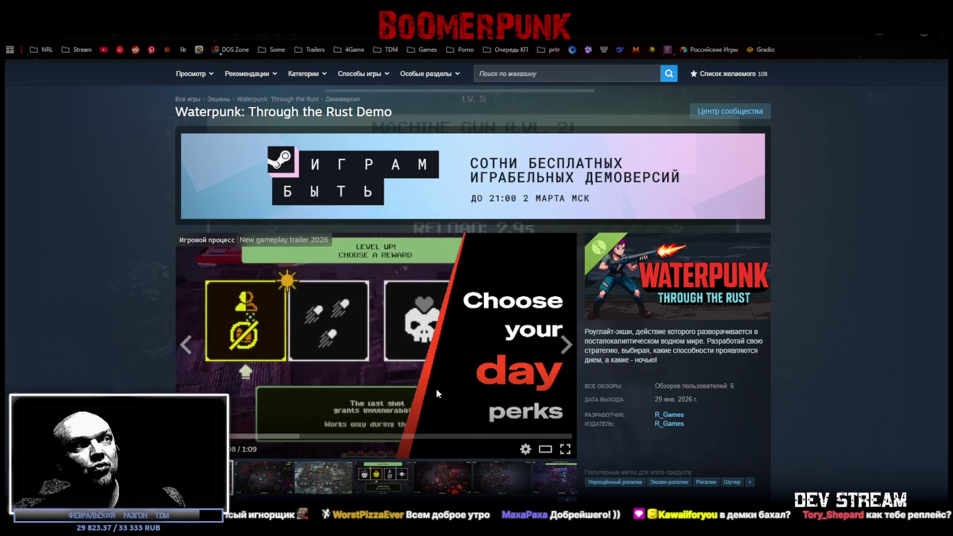
left_click(565, 449)
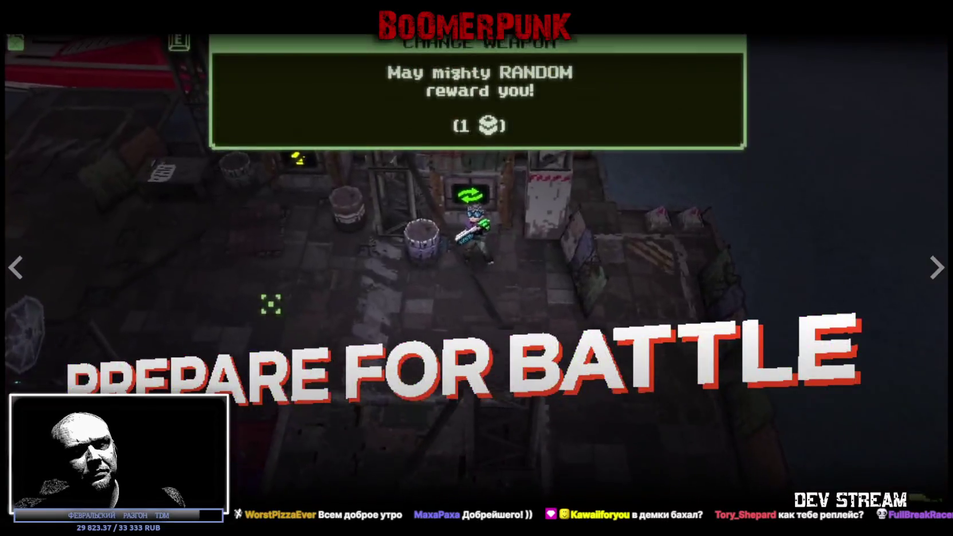
key("Escape")
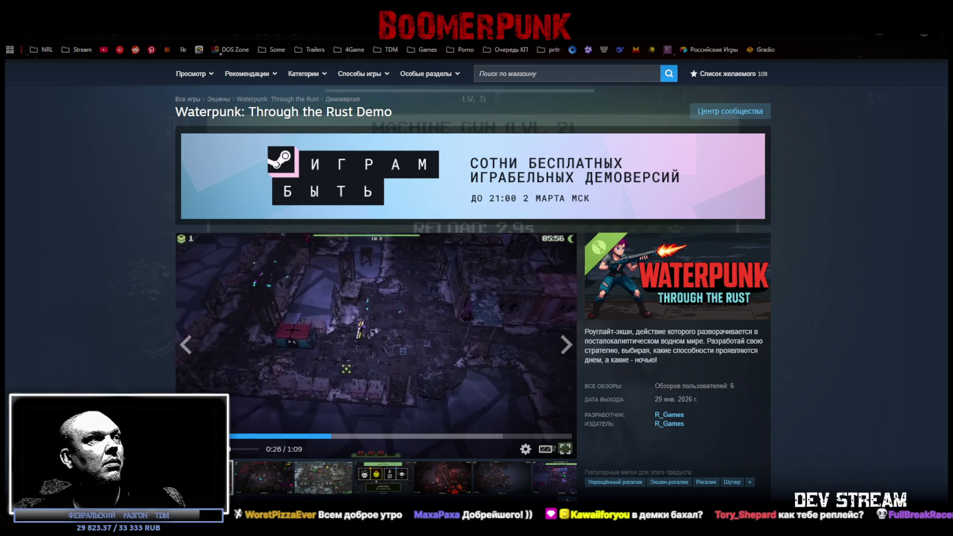
key("ctrl+Tab")
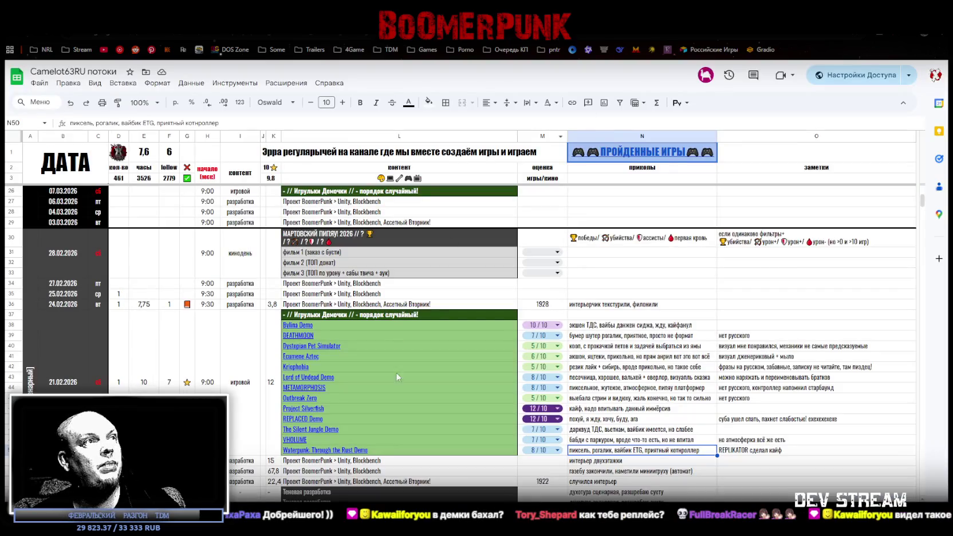
Step: Open the Lord of Undead Demo store page, view a screenshot and start its trailer
mouse_move(462, 367)
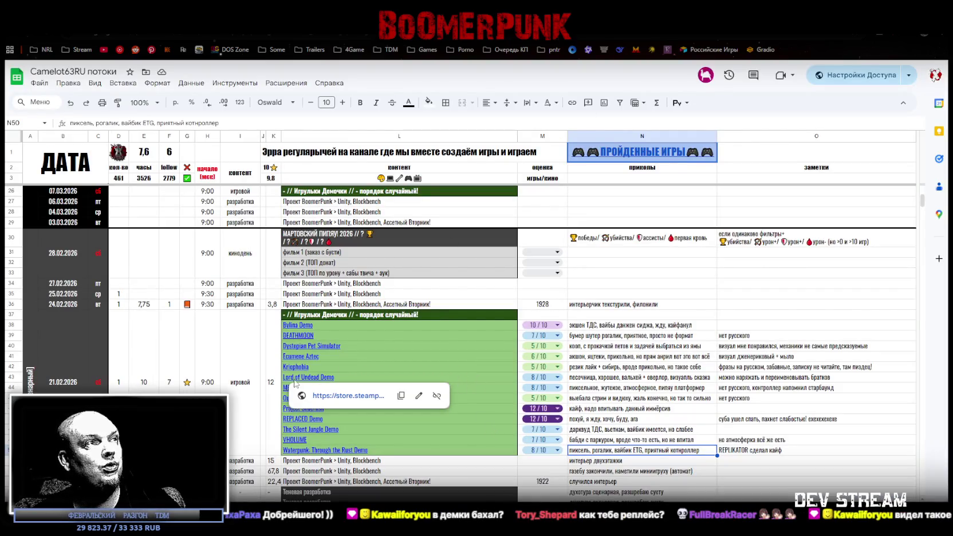
left_click(347, 396)
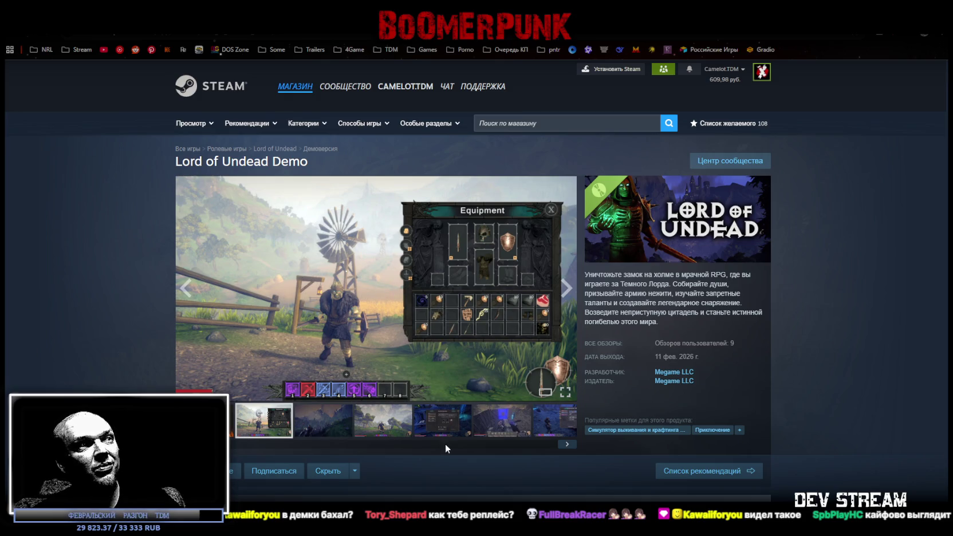
left_click(317, 422)
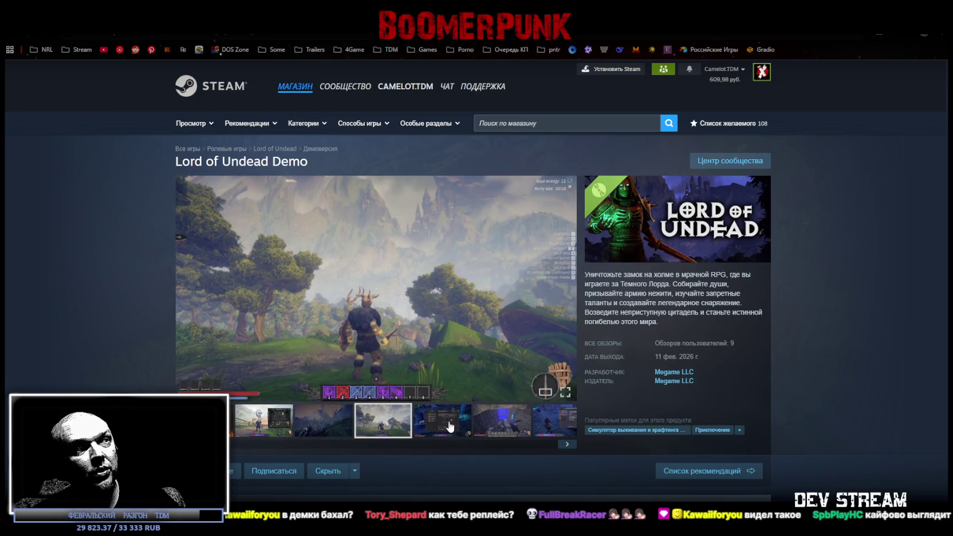
left_click(268, 424)
left_click(206, 421)
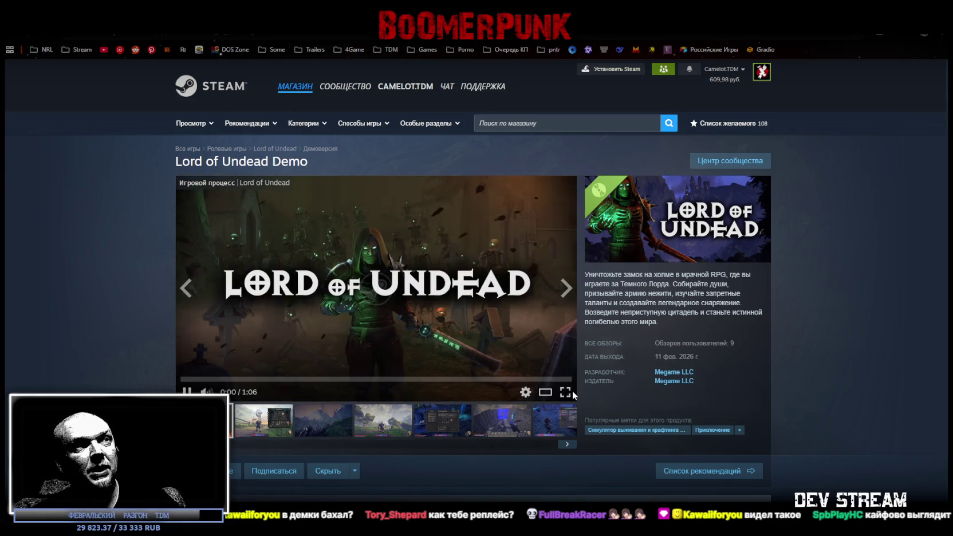
Step: Watch the Lord of Undead trailer full screen, pause it, and return to the spreadsheet
left_click(564, 392)
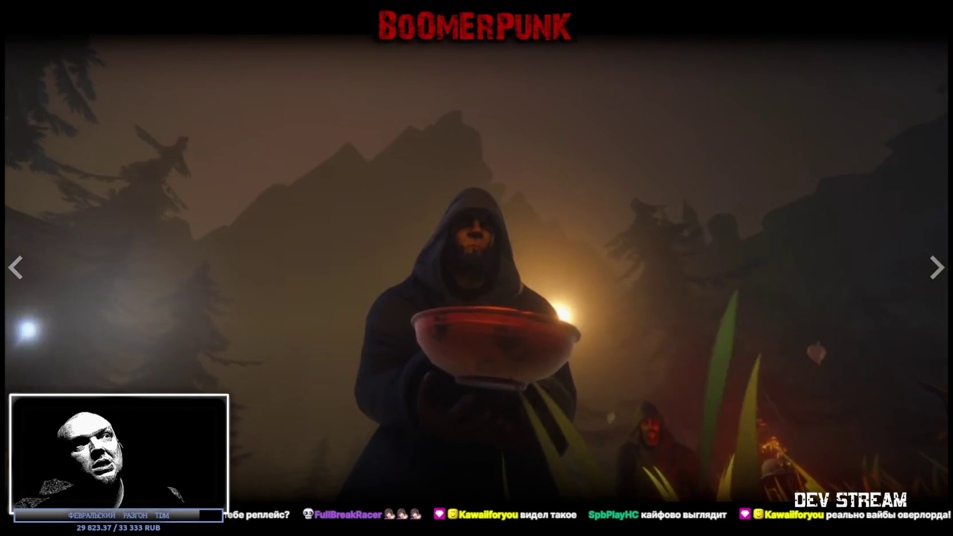
key("Escape")
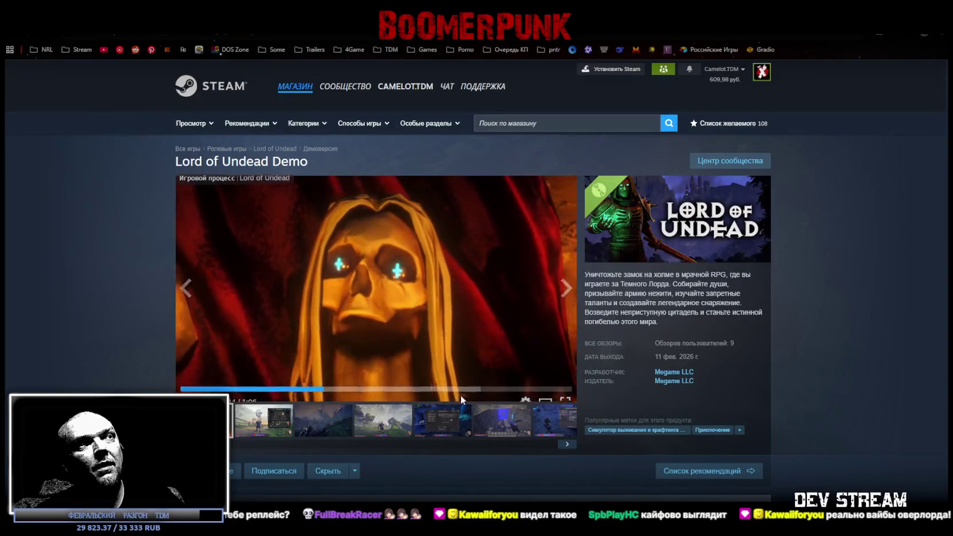
key("space")
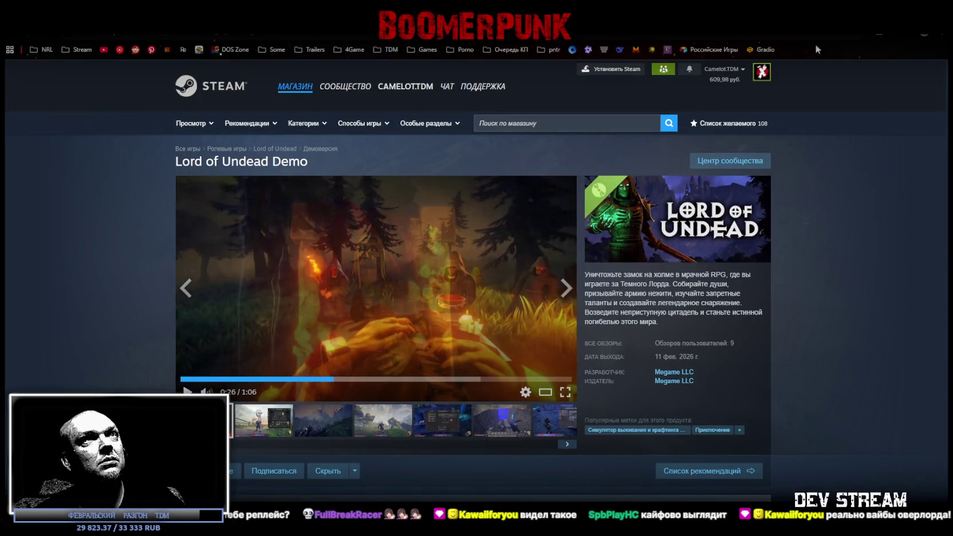
key("ctrl+Tab")
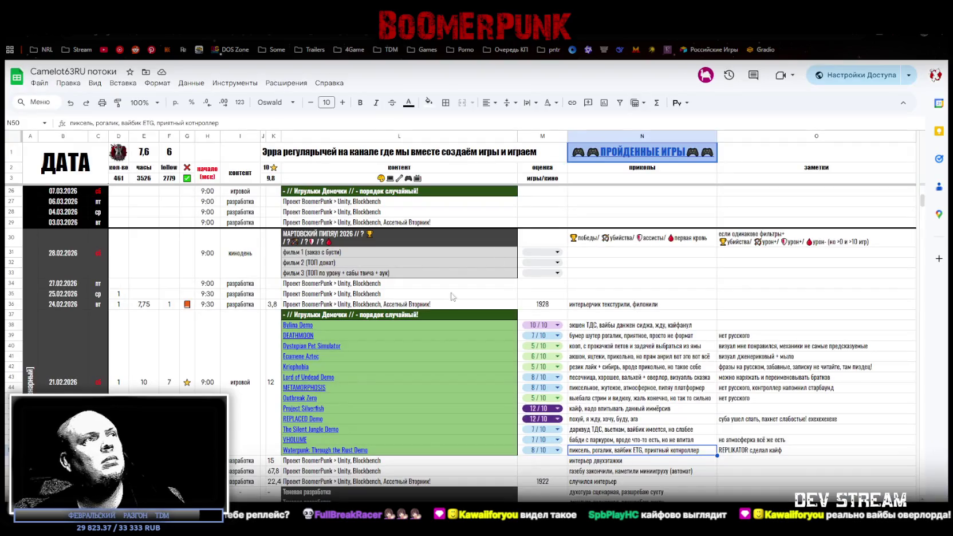
Step: Open the METAMORPHOSIS store page, watch its gameplay trailer full screen, then return to the sheet
mouse_move(371, 429)
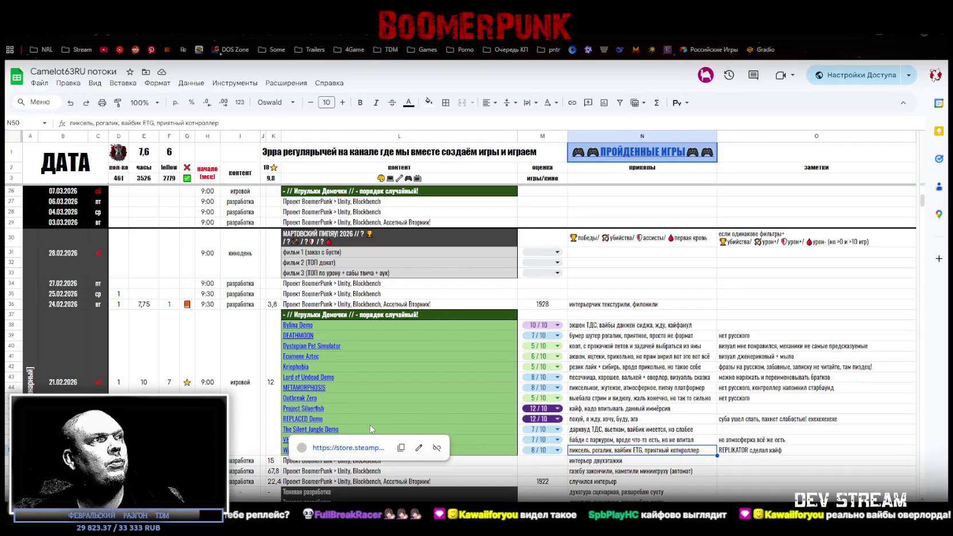
mouse_move(308, 391)
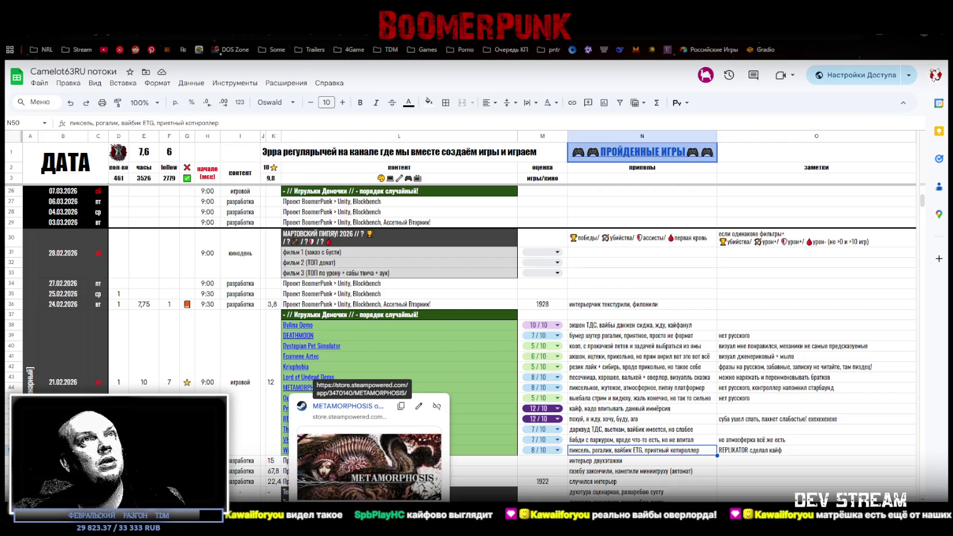
left_click(348, 405)
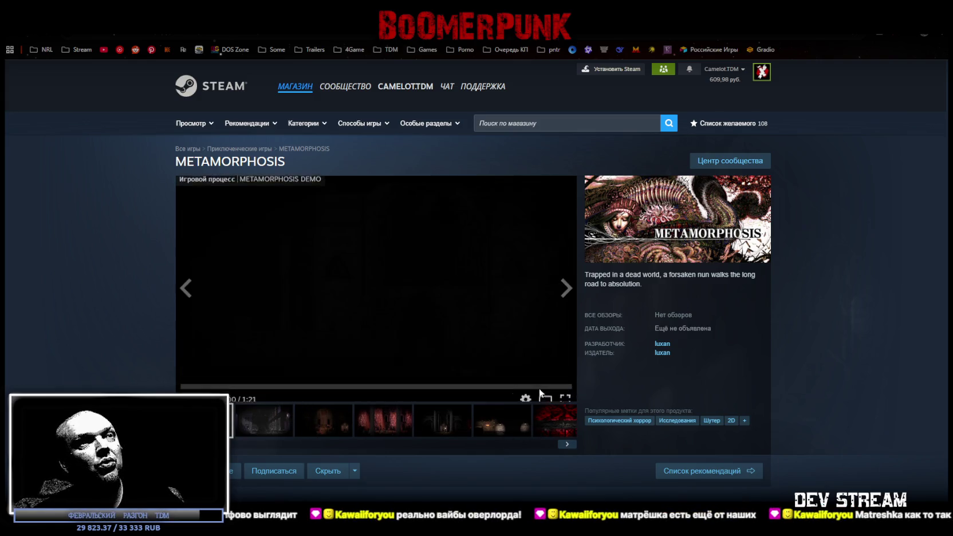
left_click(566, 394)
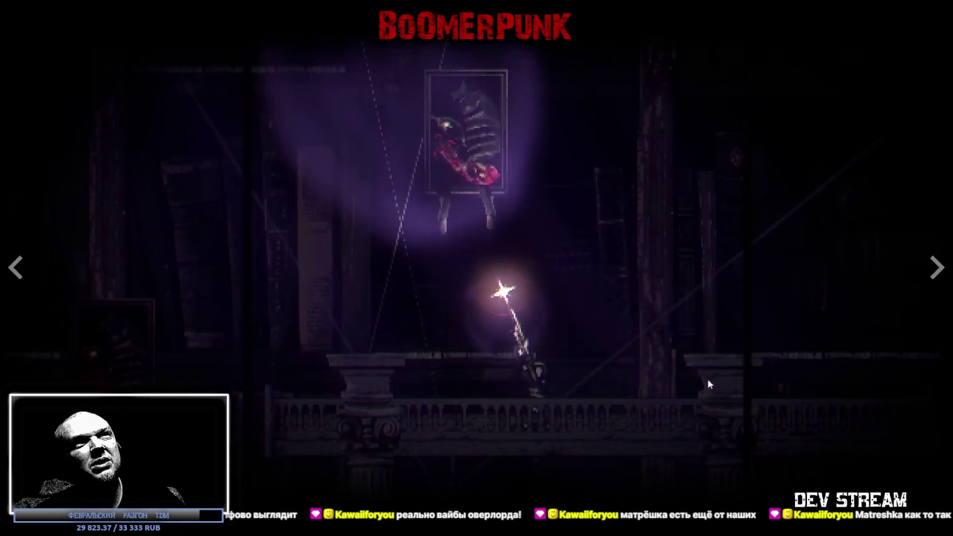
key("Escape")
scroll(701, 424, "down", 5)
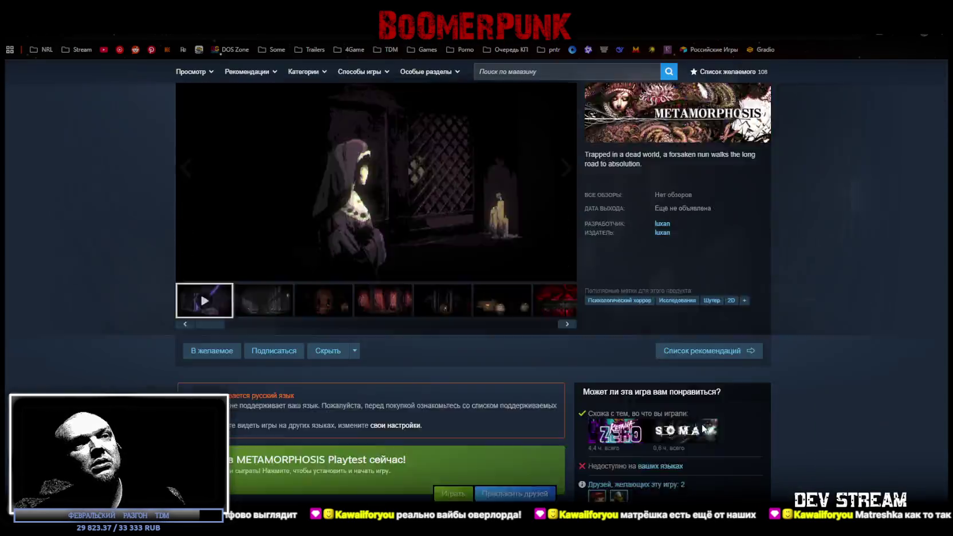
scroll(673, 422, "up", 5)
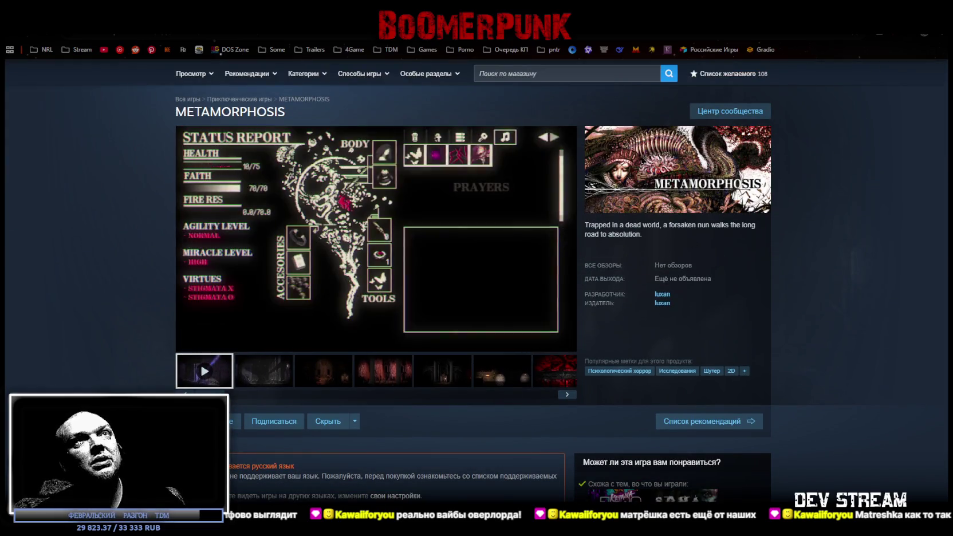
key("ctrl+Tab")
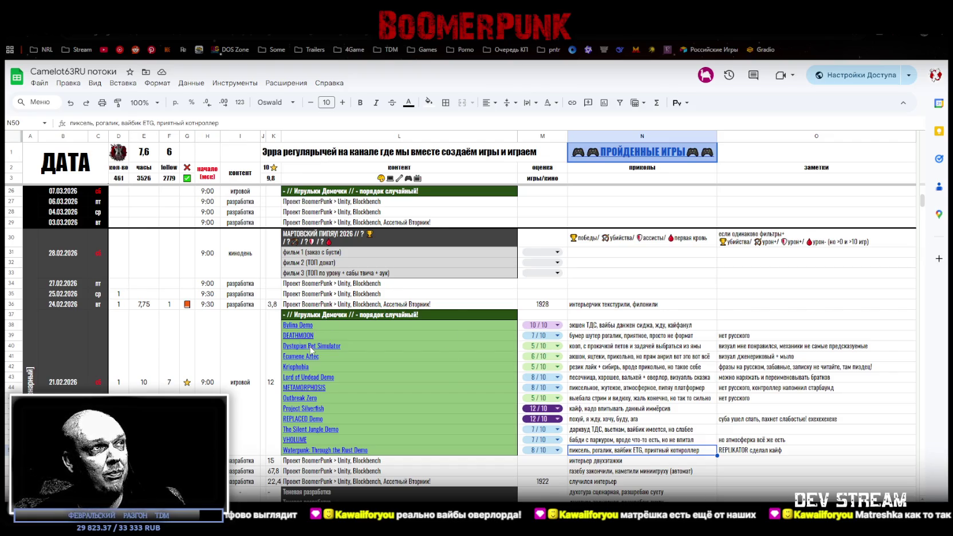
Step: Open the Dystopian Pet Simulator store page, view its 4th and 5th screenshots, then return
mouse_move(311, 347)
left_click(364, 365)
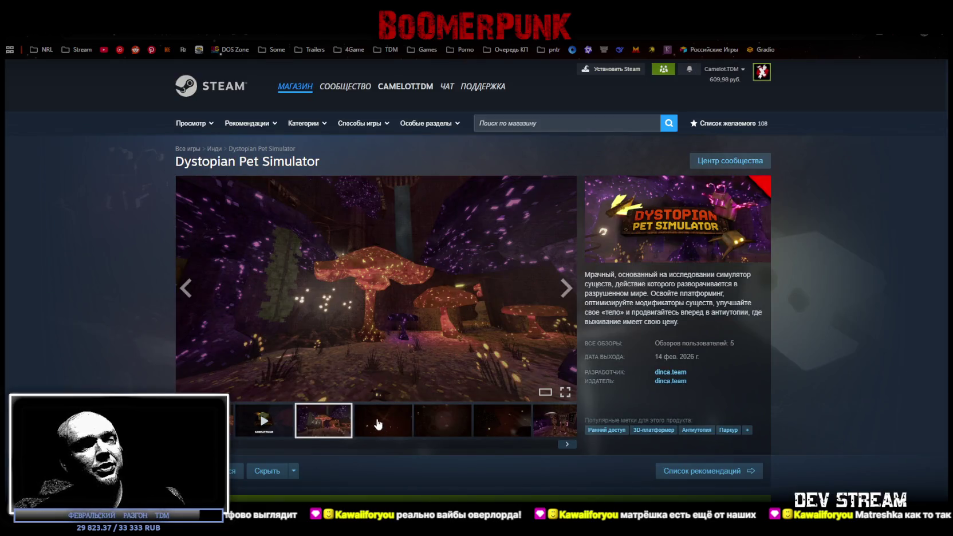
left_click(380, 423)
left_click(442, 428)
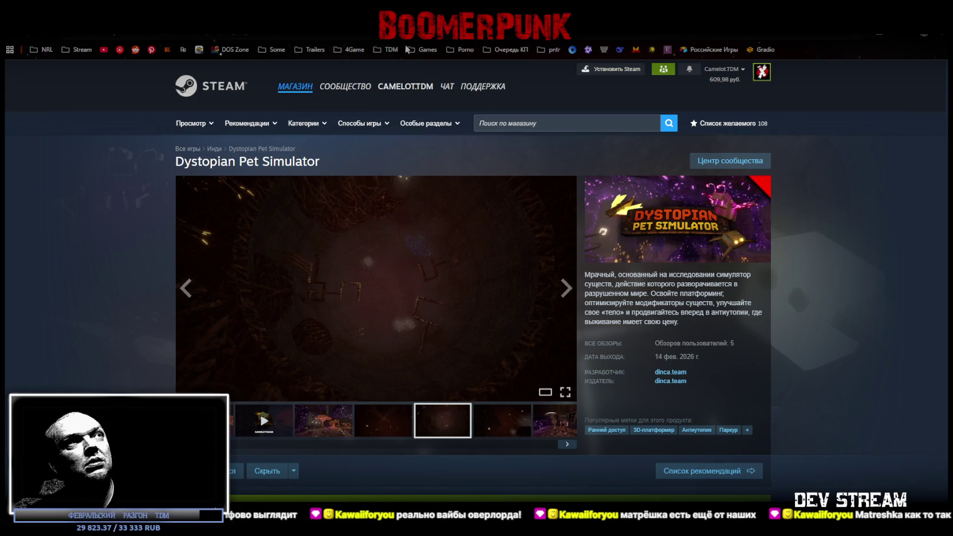
key("ctrl+Tab")
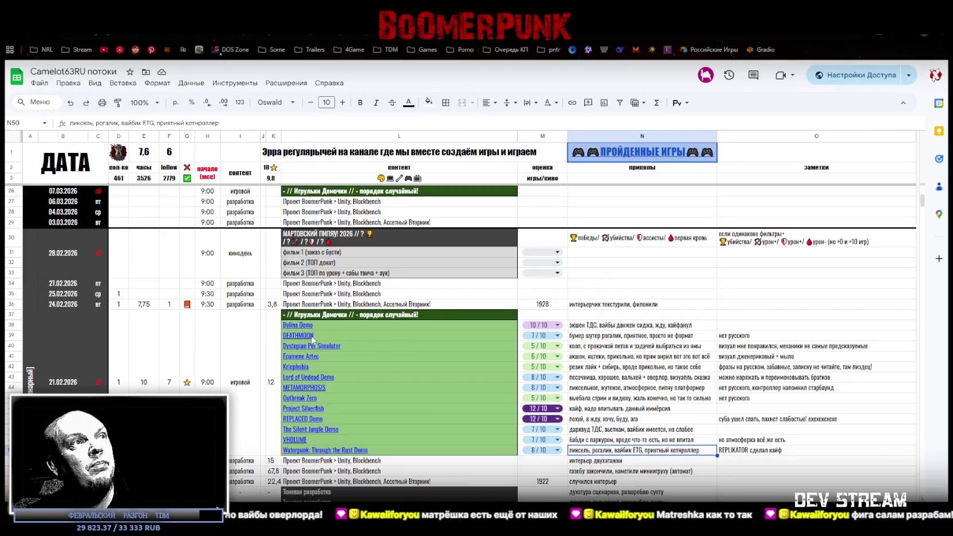
Step: Open the Bylina Demo store page, watch its trailer full screen, then return to the spreadsheet
mouse_move(299, 327)
left_click(349, 343)
scroll(327, 379, "down", 2)
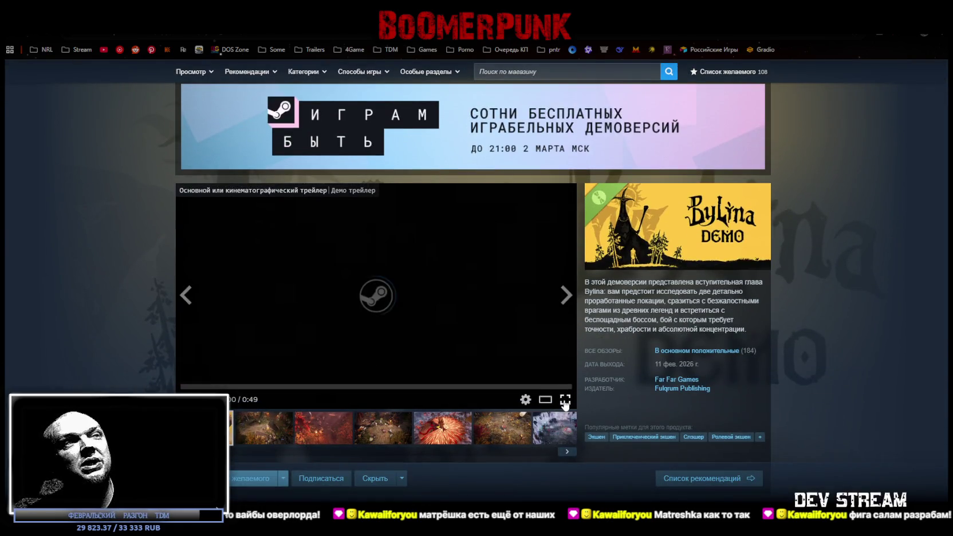
left_click(240, 387)
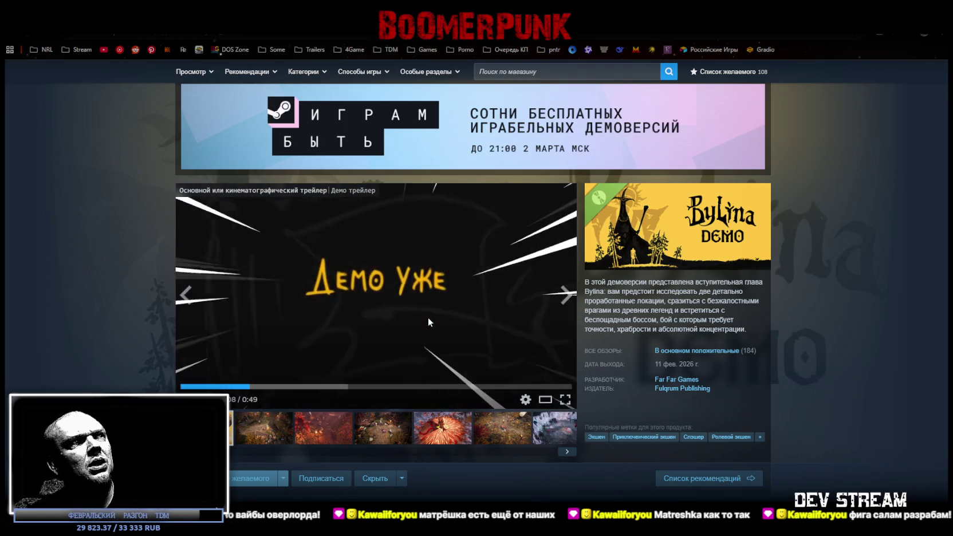
left_click(565, 400)
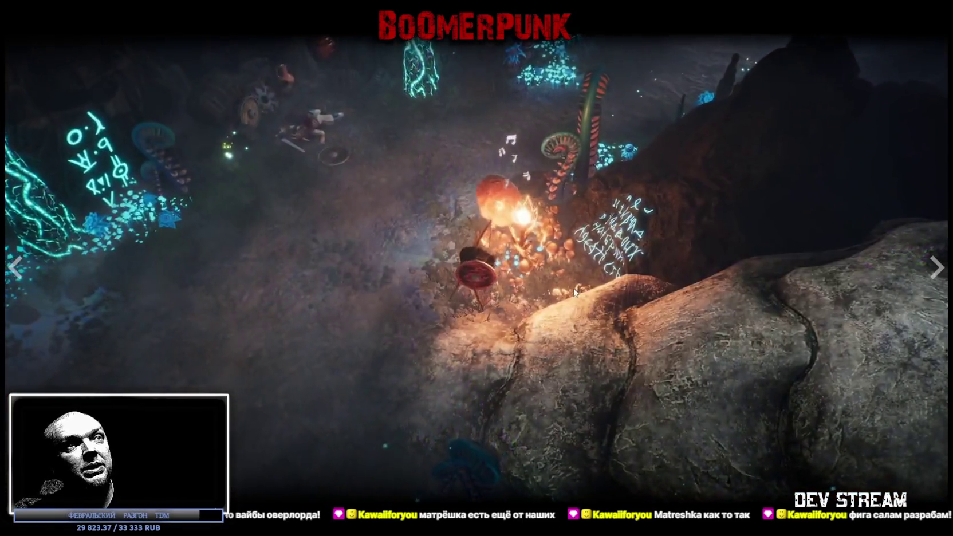
key("Escape")
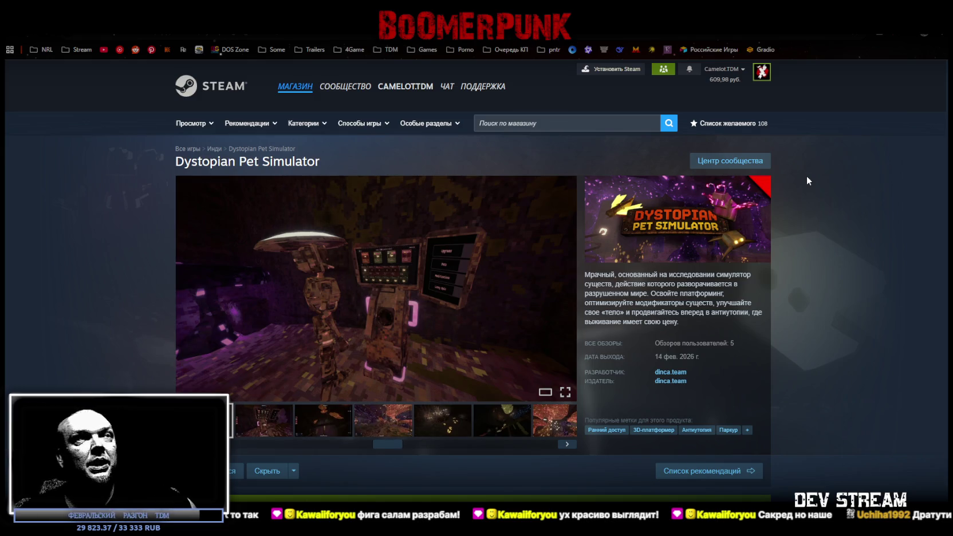
key("alt+Tab")
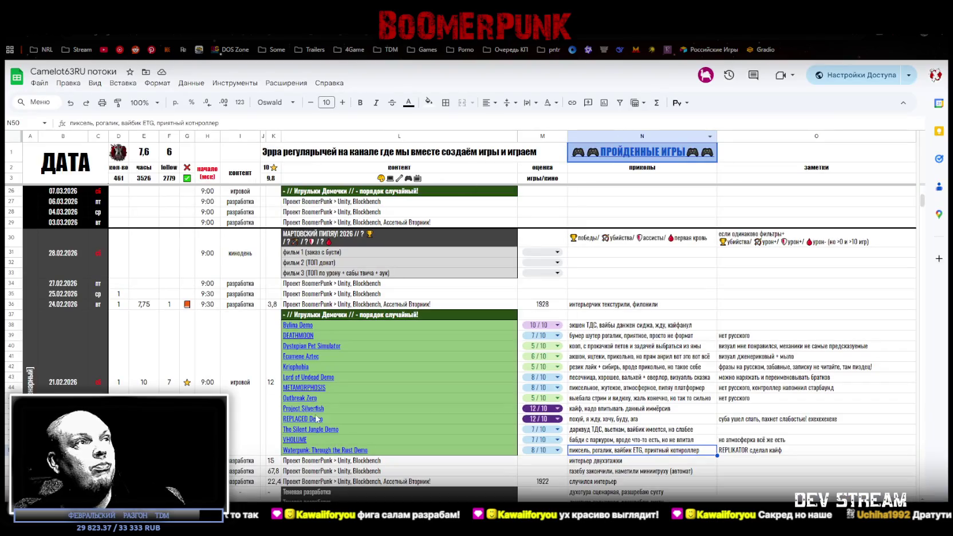
Step: Open the REPLACED Demo store page and watch its trailer full screen
mouse_move(304, 422)
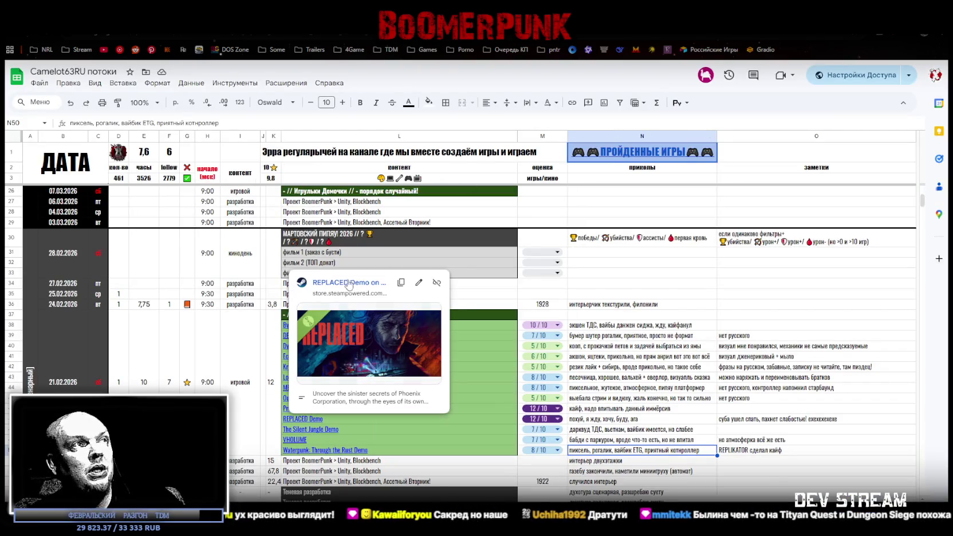
left_click(346, 284)
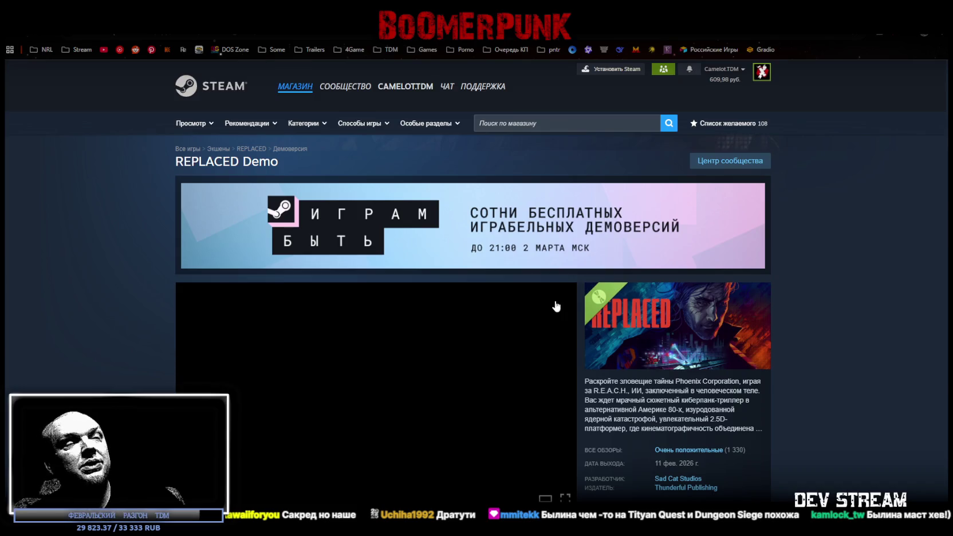
scroll(278, 392, "down", 1)
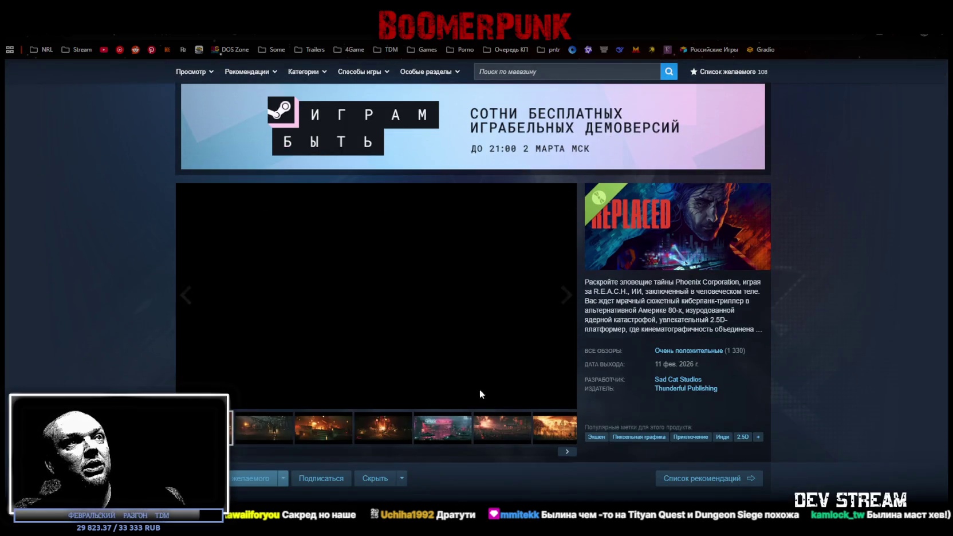
left_click(565, 399)
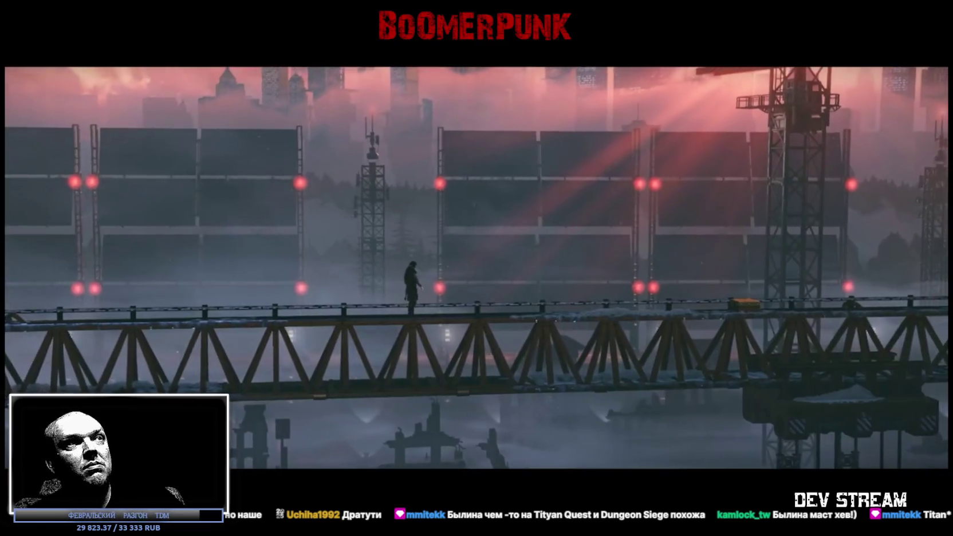
mouse_move(385, 216)
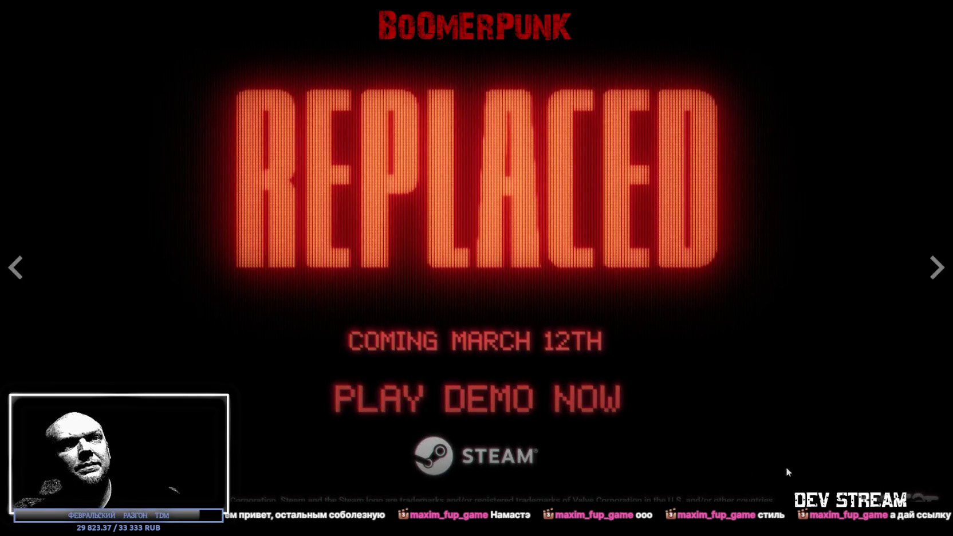
key("Escape")
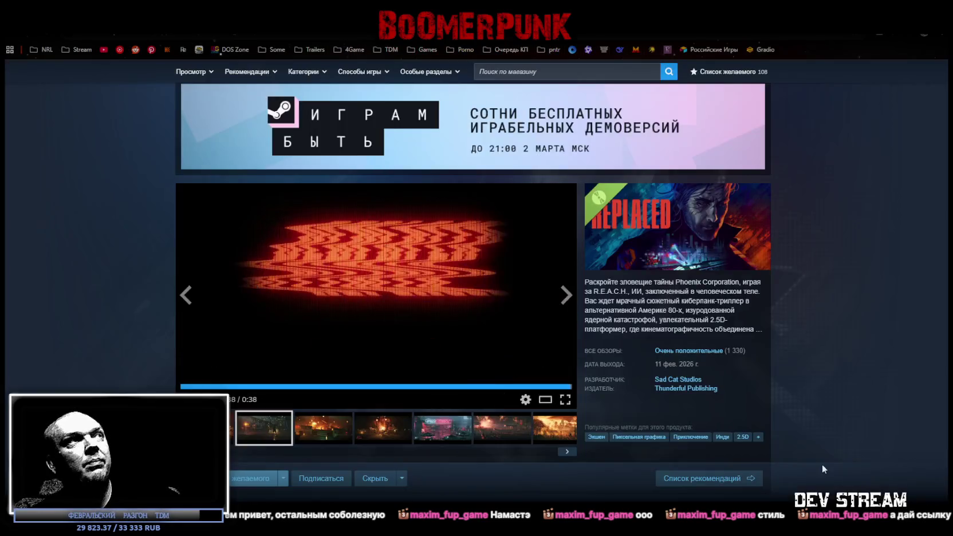
Step: Grab the REPLACED store page URL from the address bar, then return to the spreadsheet
key("ctrl+l")
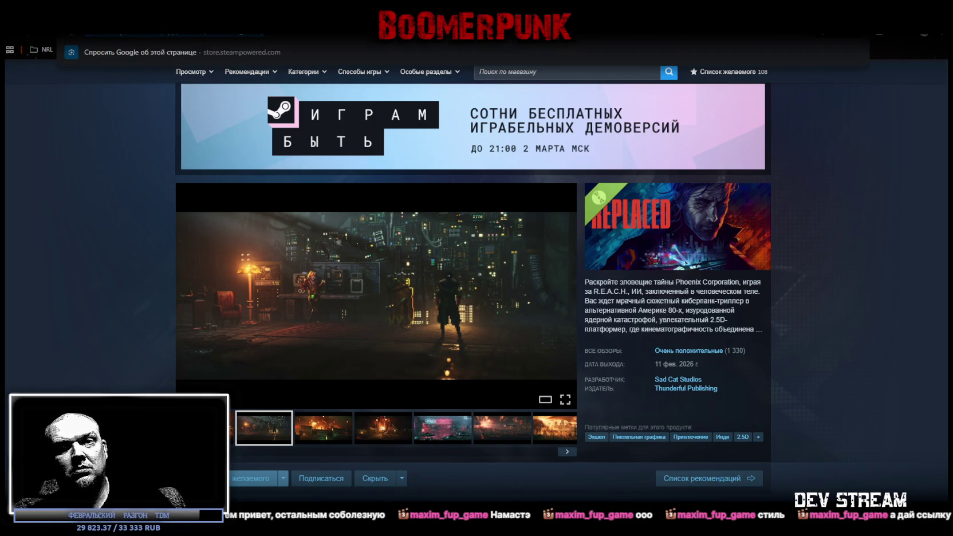
key("Escape")
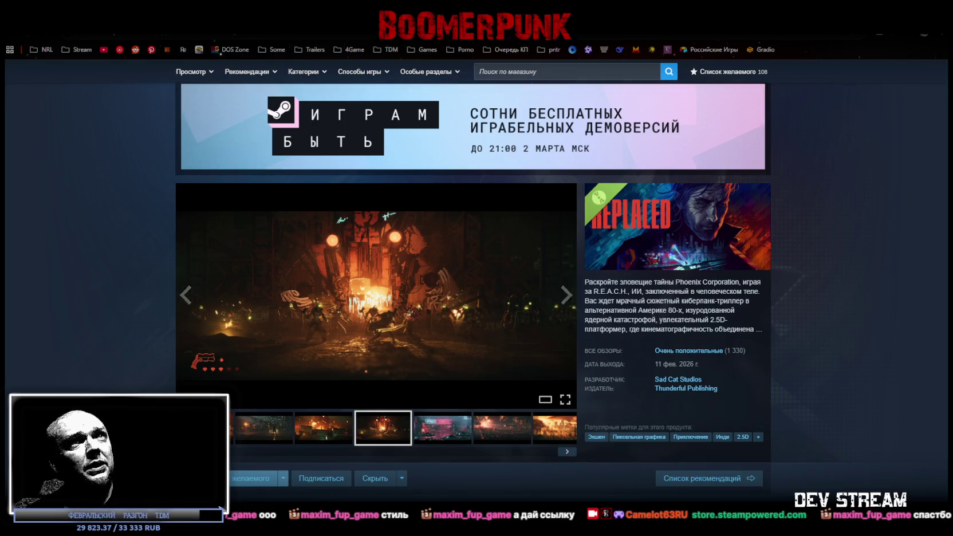
key("ctrl+Tab")
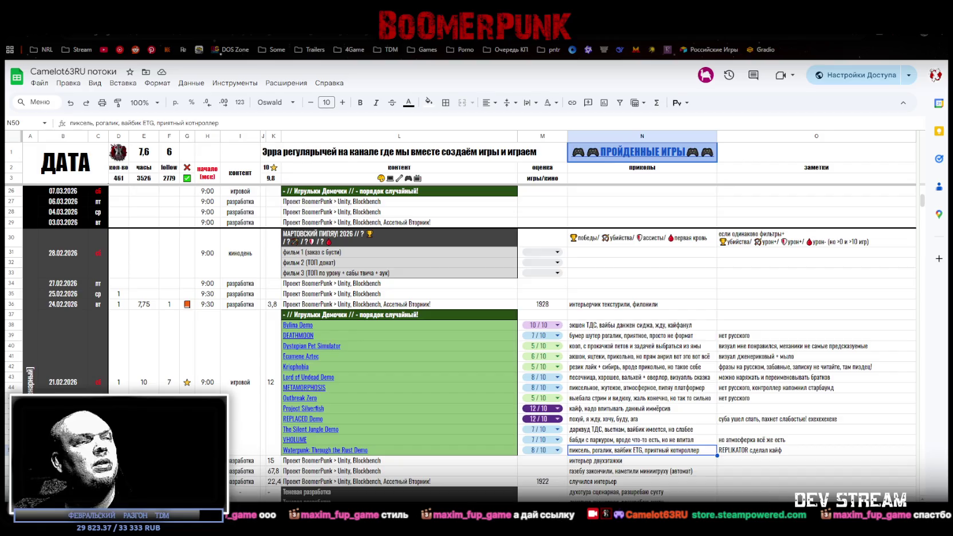
Step: Scroll through the Steam library's categories and demos, then bring back the MATRESHKA store page
key("alt+Tab")
scroll(73, 209, "down", 3)
scroll(72, 209, "up", 1)
scroll(68, 298, "down", 3)
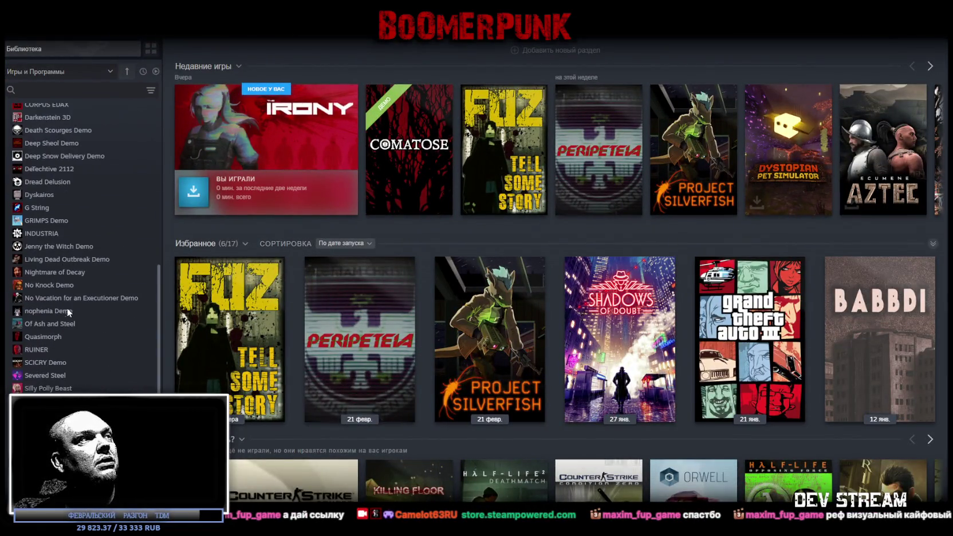
scroll(77, 314, "up", 5)
scroll(76, 314, "down", 4)
scroll(76, 314, "up", 5)
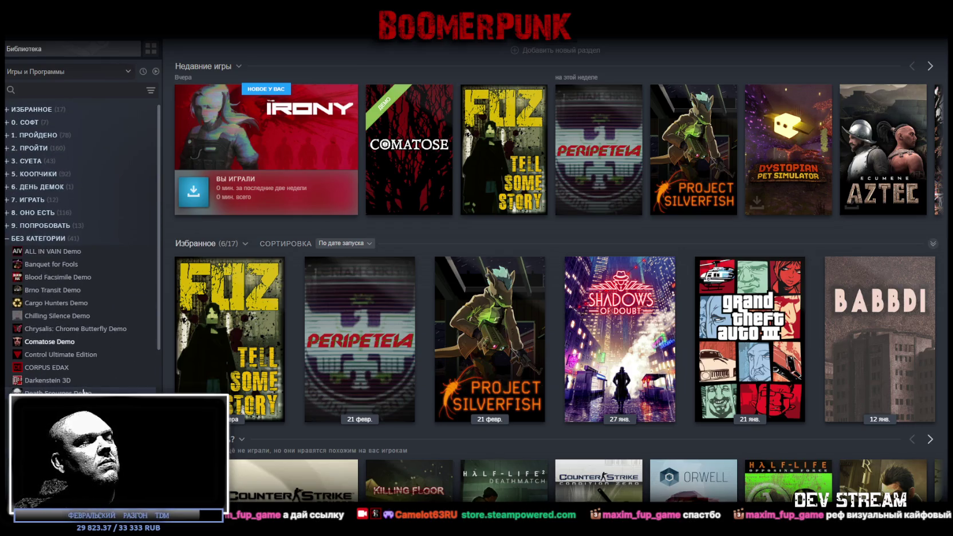
scroll(84, 392, "down", 5)
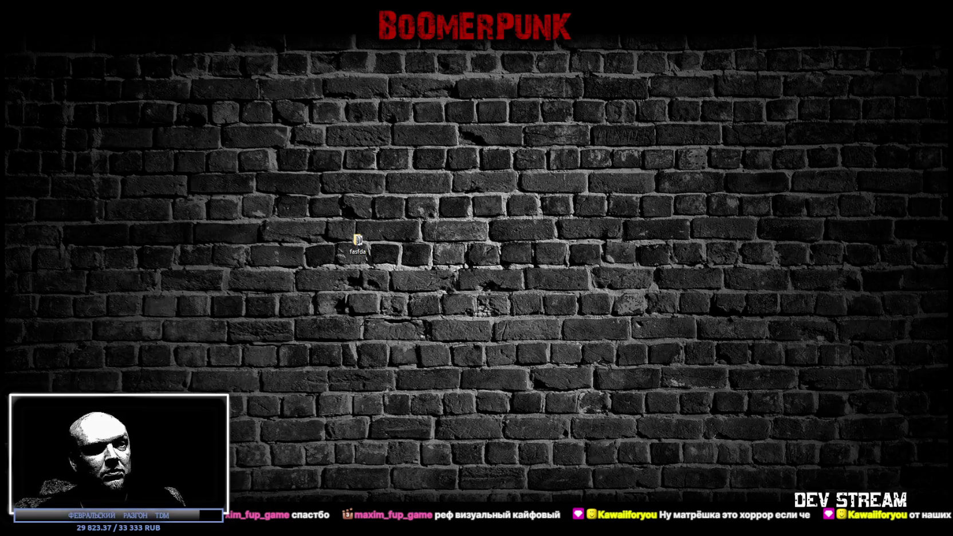
key("alt+Tab")
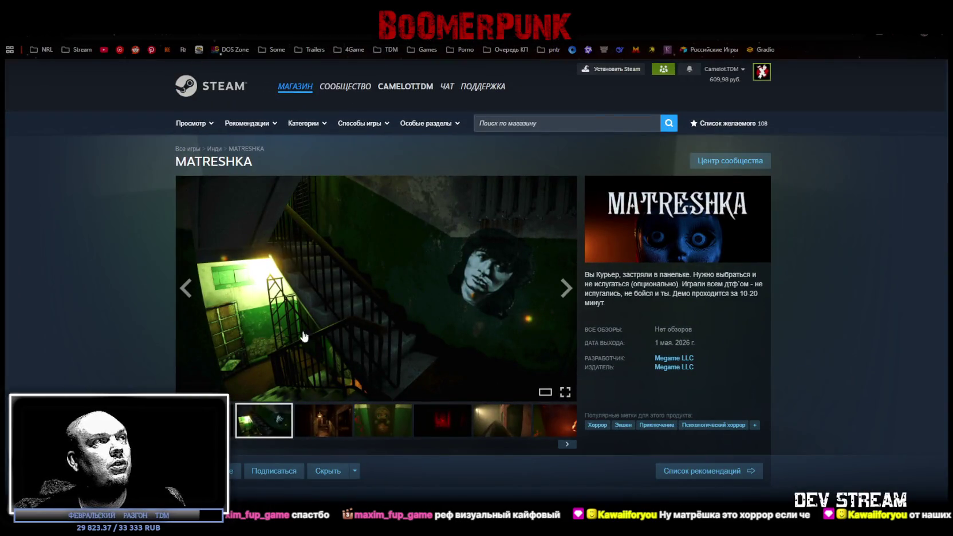
Step: Click through five MATRESHKA screenshots: the red, foggy room and fire shots among them
left_click(338, 430)
left_click(383, 424)
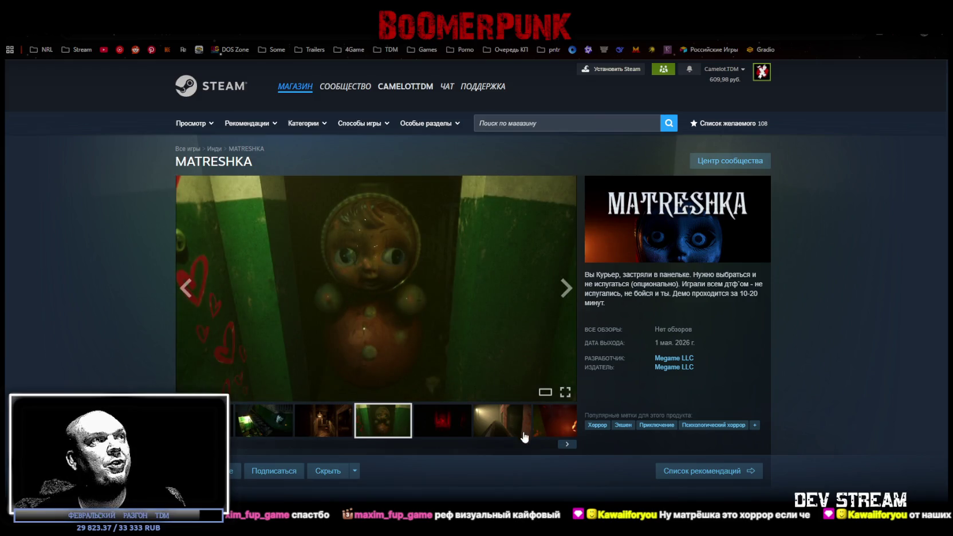
left_click(467, 431)
left_click(509, 423)
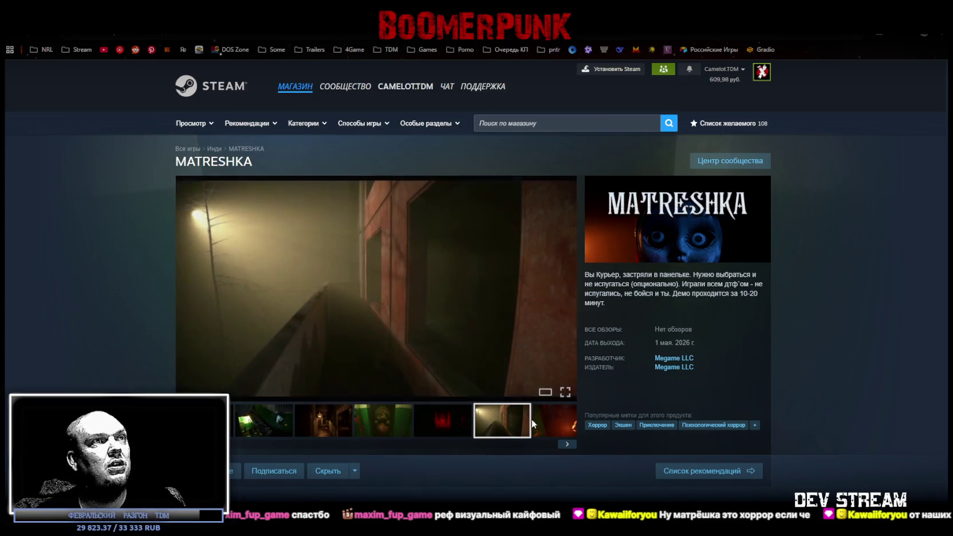
left_click(547, 417)
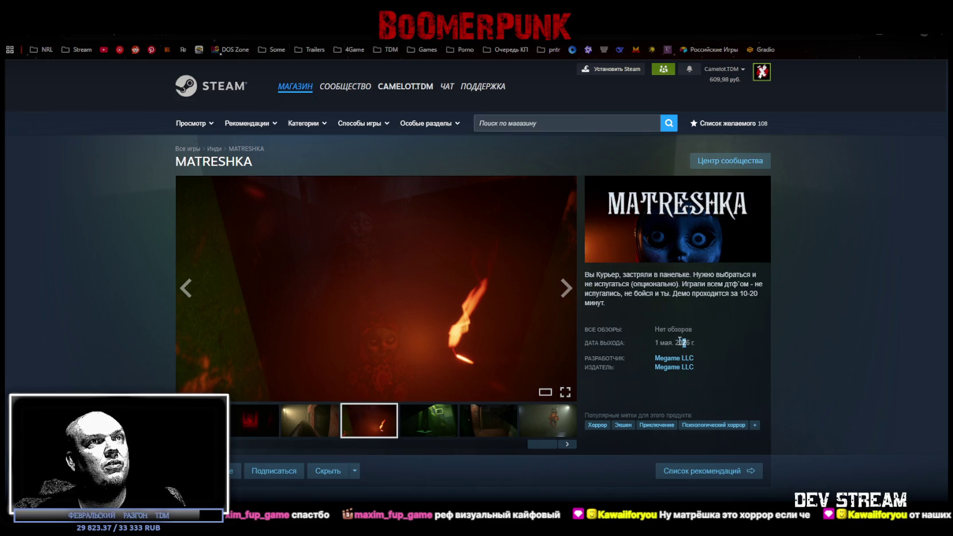
scroll(447, 334, "down", 3)
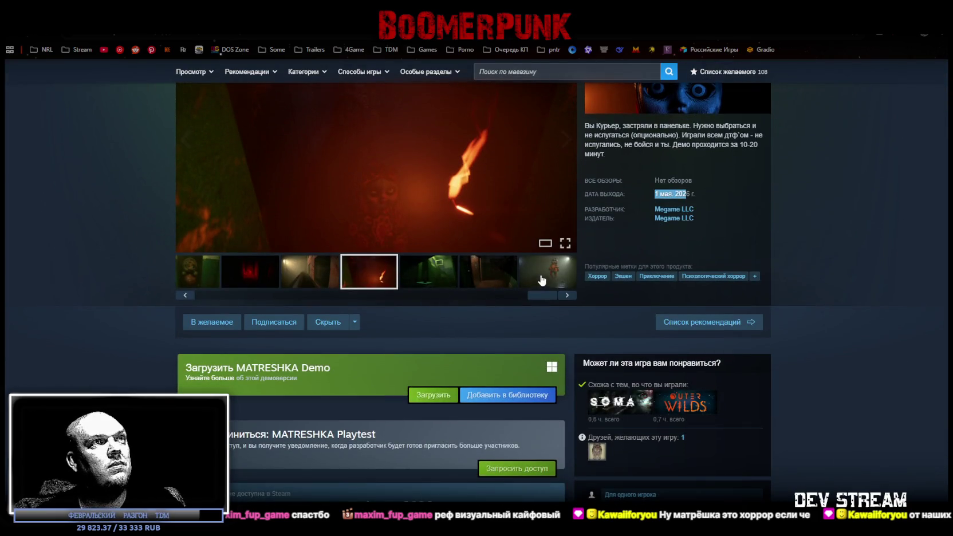
left_click_drag(535, 298, 159, 311)
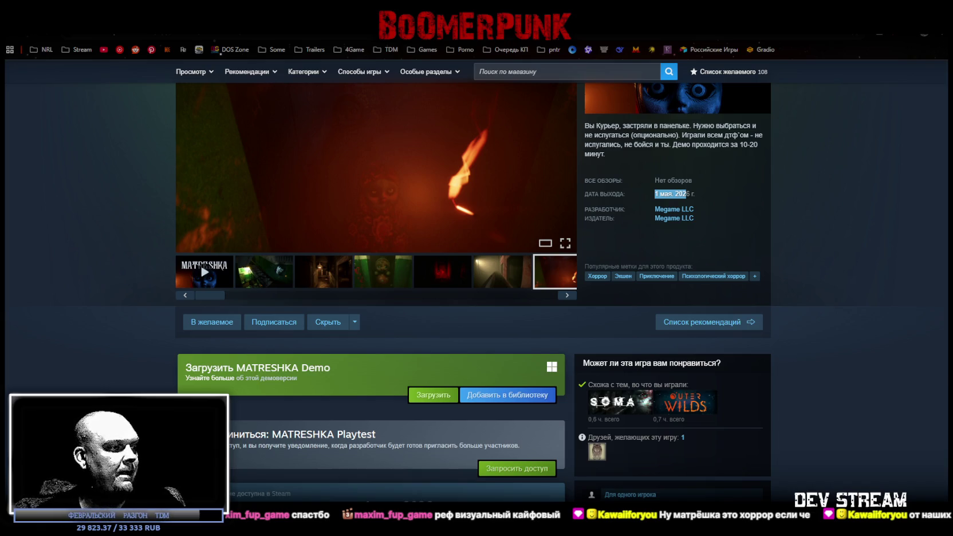
Step: Advance the gallery, view the staircase screenshot full screen, then close it
key("super+d")
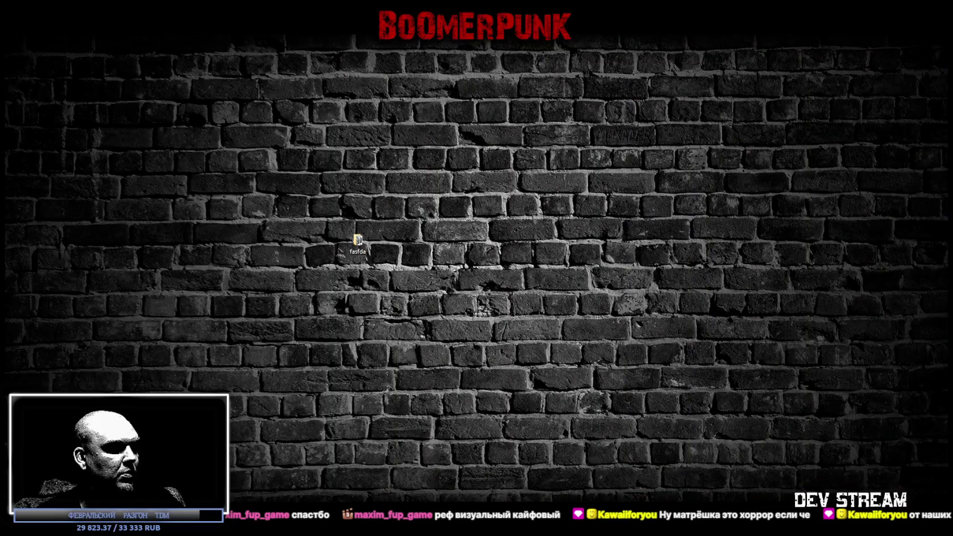
key("super+d")
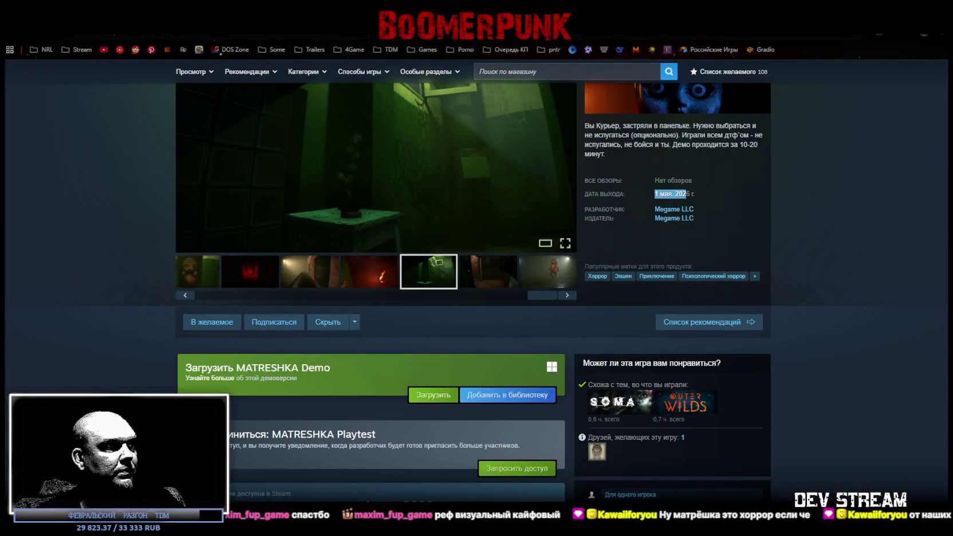
scroll(266, 258, "up", 3)
left_click(567, 444)
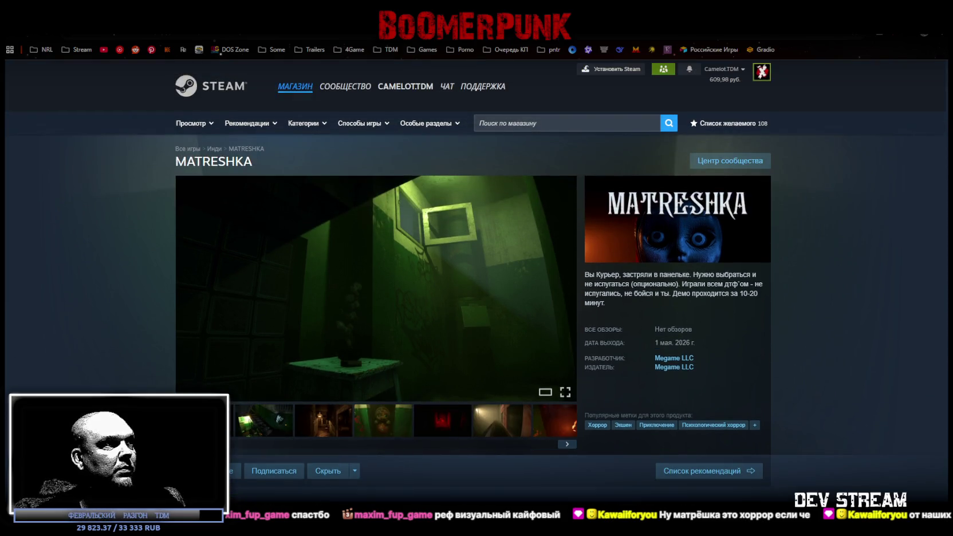
left_click(562, 389)
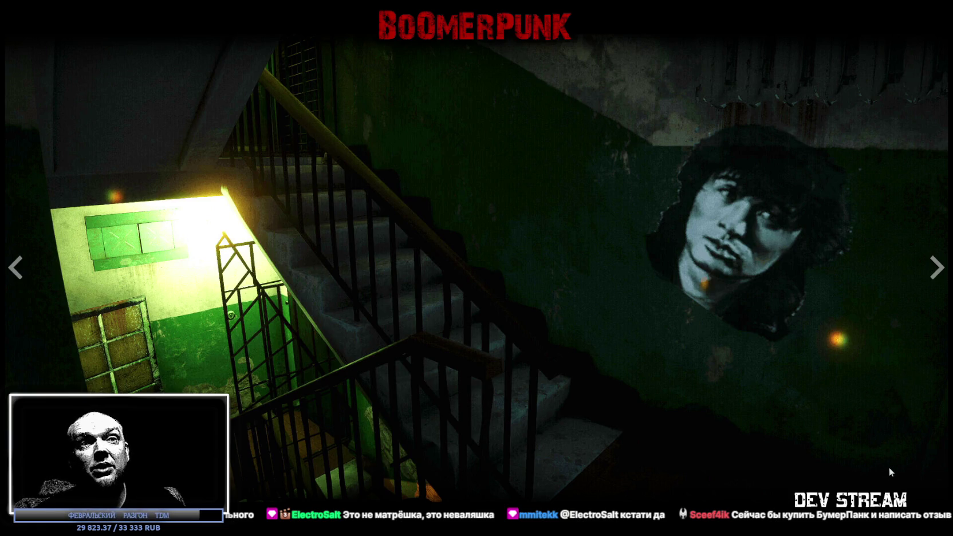
left_click(470, 297)
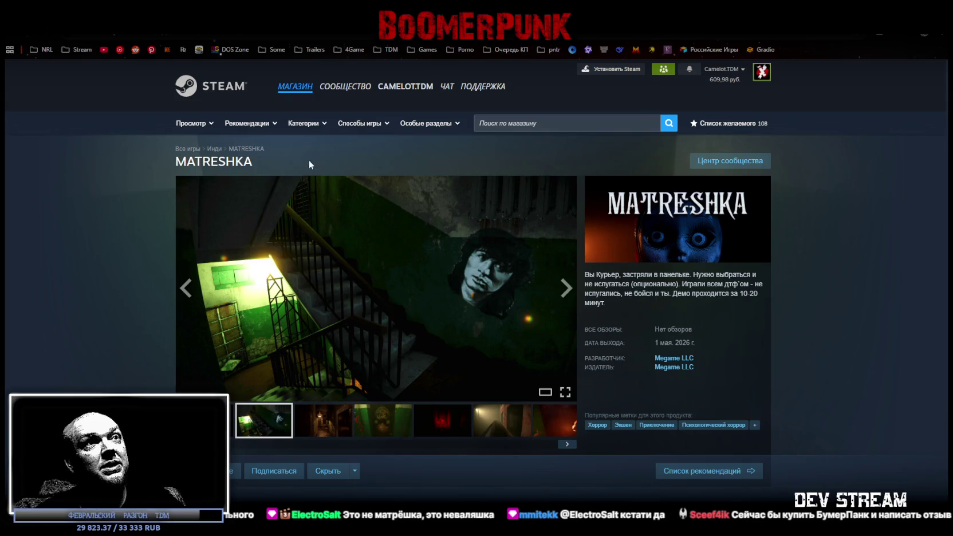
Step: Scroll the MATRESHKA store page briefly, then minimize the browser to the desktop
scroll(676, 306, "down", 3)
scroll(676, 306, "up", 2)
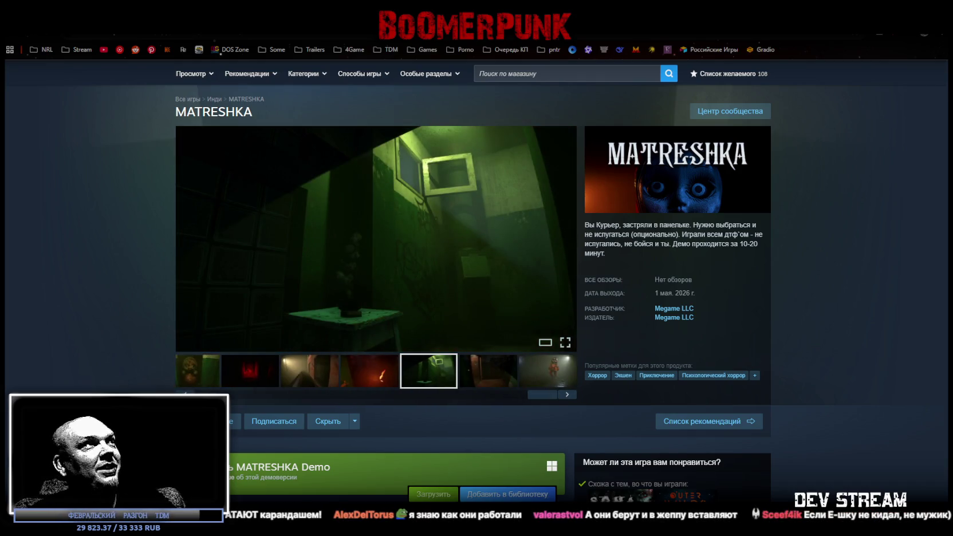
key("super+d")
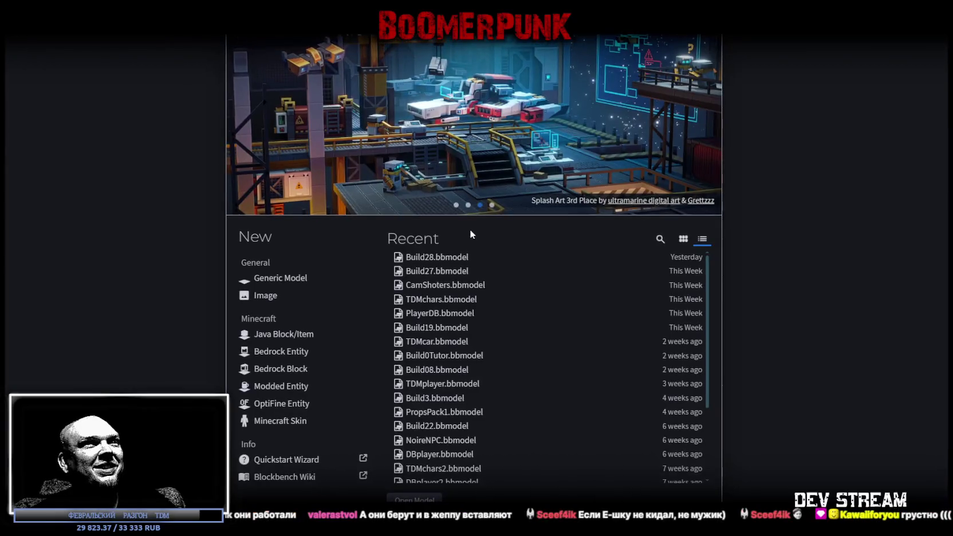
Step: Open the Build22 building model from recent projects and select the DvuhEtajka_Kvartira2 block
left_click(425, 260)
mouse_move(423, 255)
left_mouse_down()
mouse_move(467, 339)
mouse_move(461, 407)
mouse_move(399, 394)
mouse_move(447, 359)
left_mouse_up()
left_click(410, 286)
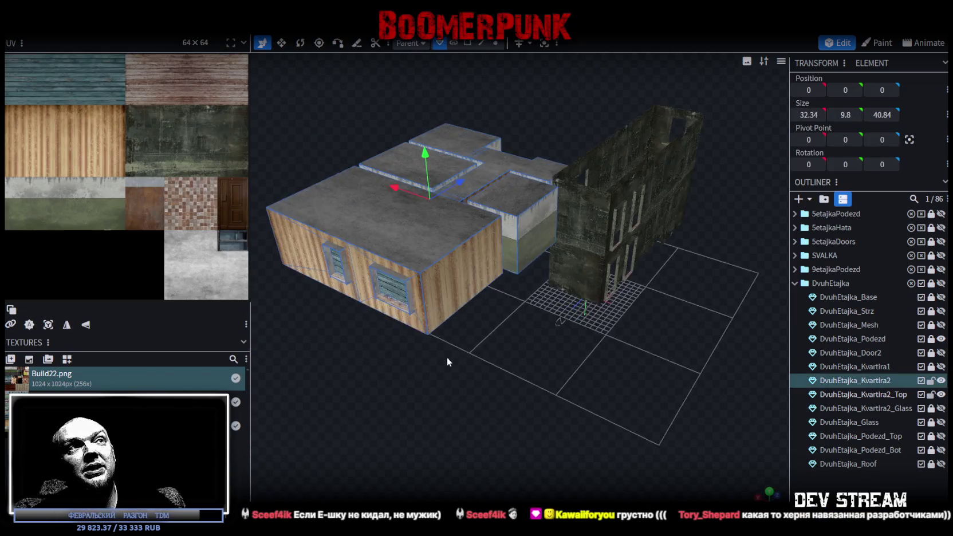
scroll(441, 355, "up", 5)
mouse_move(472, 393)
left_mouse_down()
mouse_move(478, 380)
mouse_move(461, 395)
left_mouse_up()
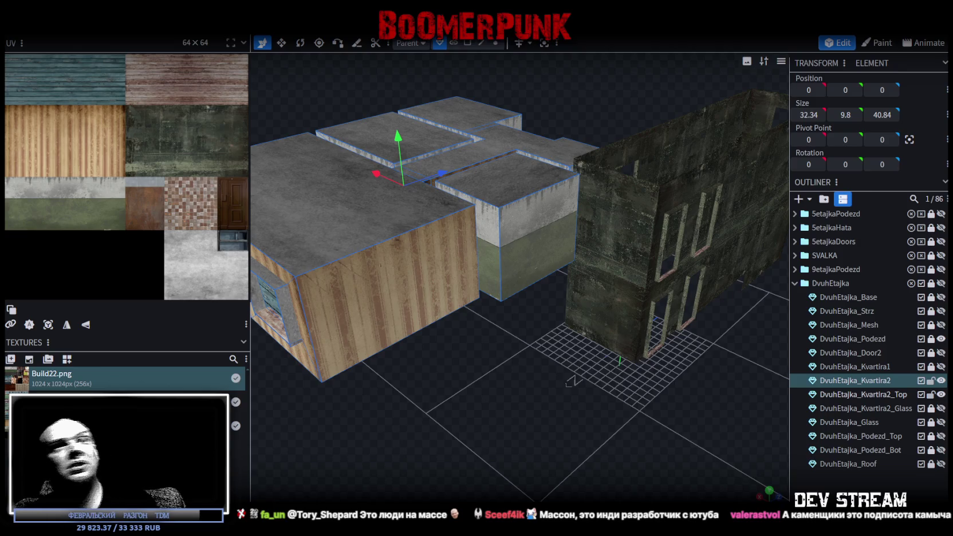
scroll(523, 453, "down", 3)
left_click_drag(523, 454, 494, 438)
scroll(582, 425, "up", 4)
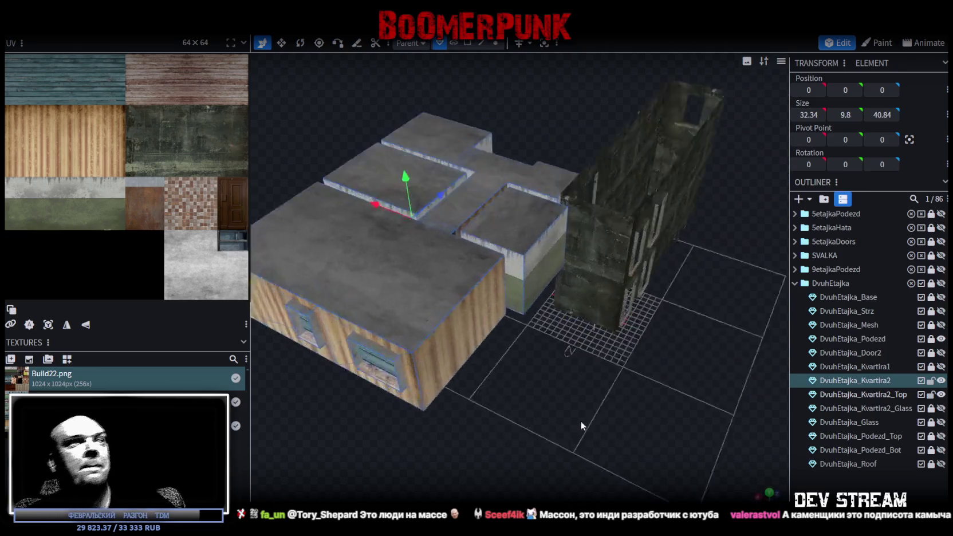
mouse_move(581, 426)
left_mouse_down()
mouse_move(634, 385)
mouse_move(619, 435)
left_mouse_up()
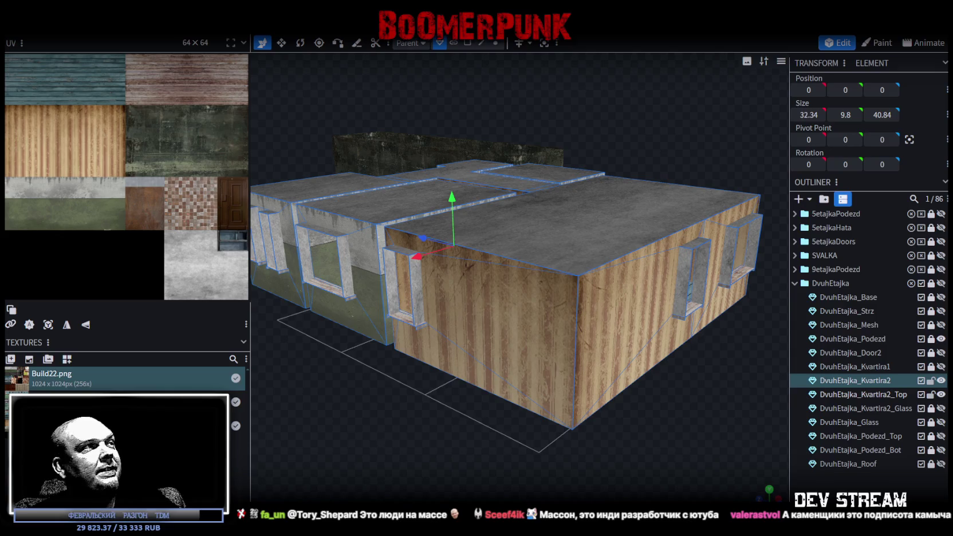
right_click(61, 427)
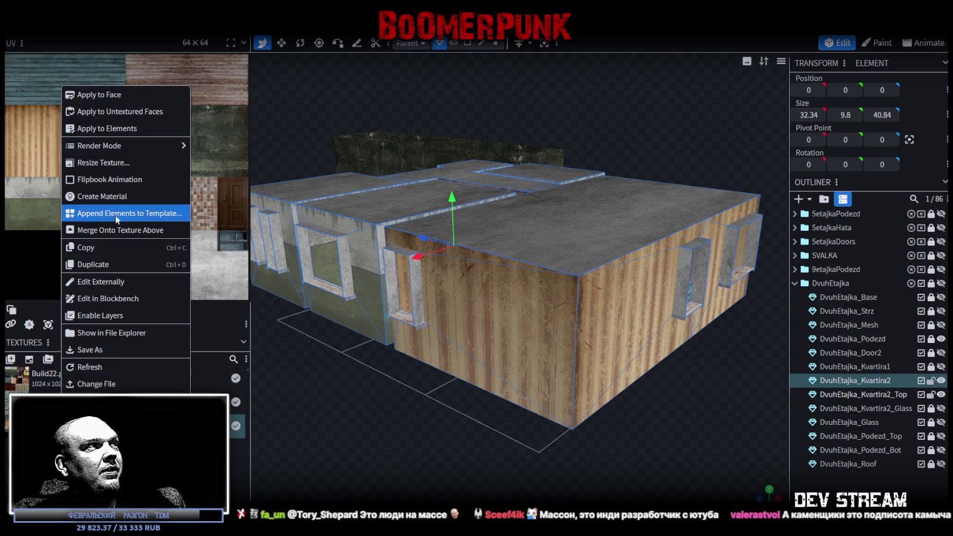
left_click(127, 333)
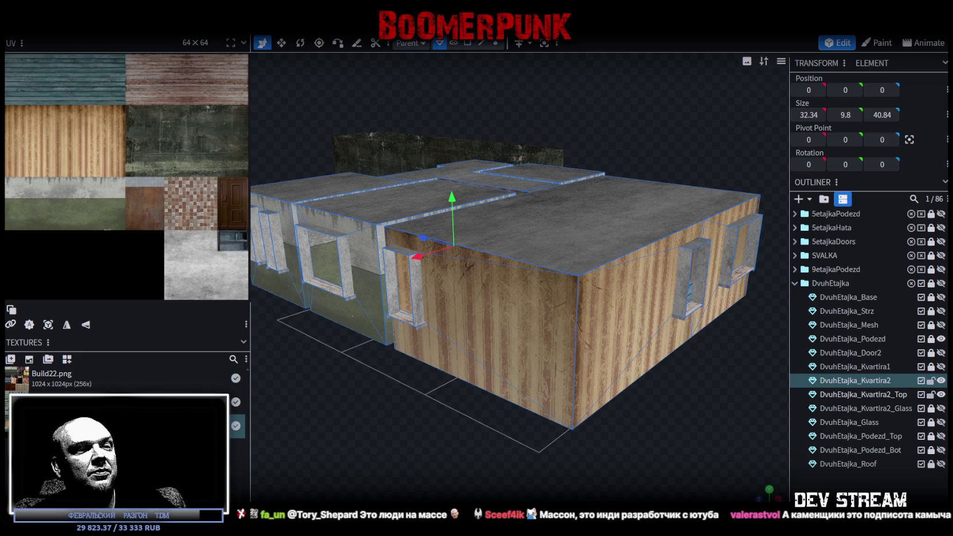
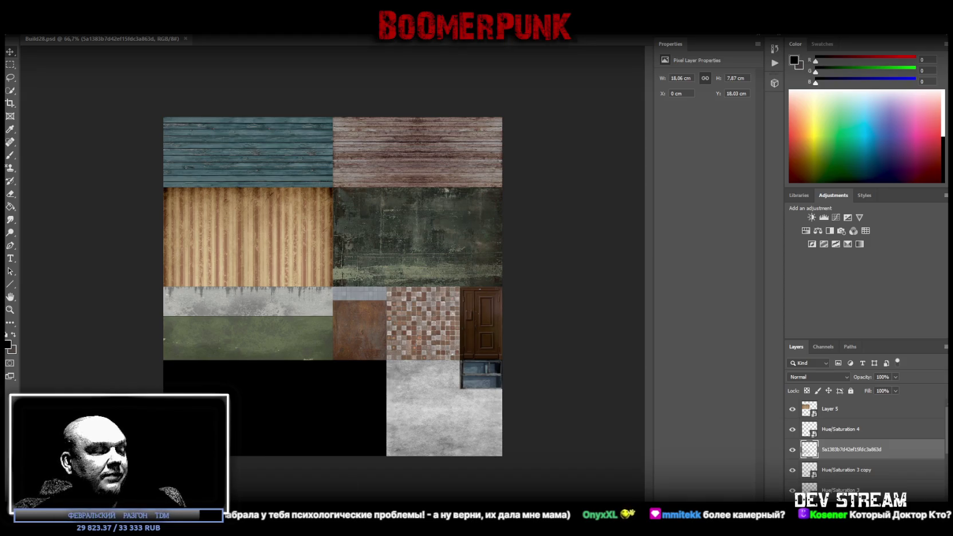
Step: Switch from the Photoshop texture atlas to the Blockbench two-storey building model
key("alt+Tab")
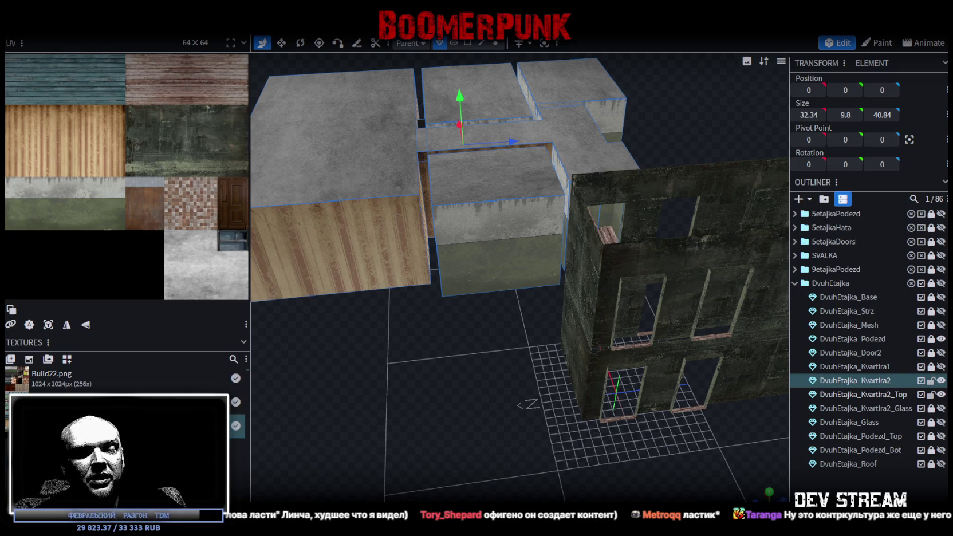
Step: Switch from Blockbench to the Unity editor showing TestScene2
key("alt+Tab")
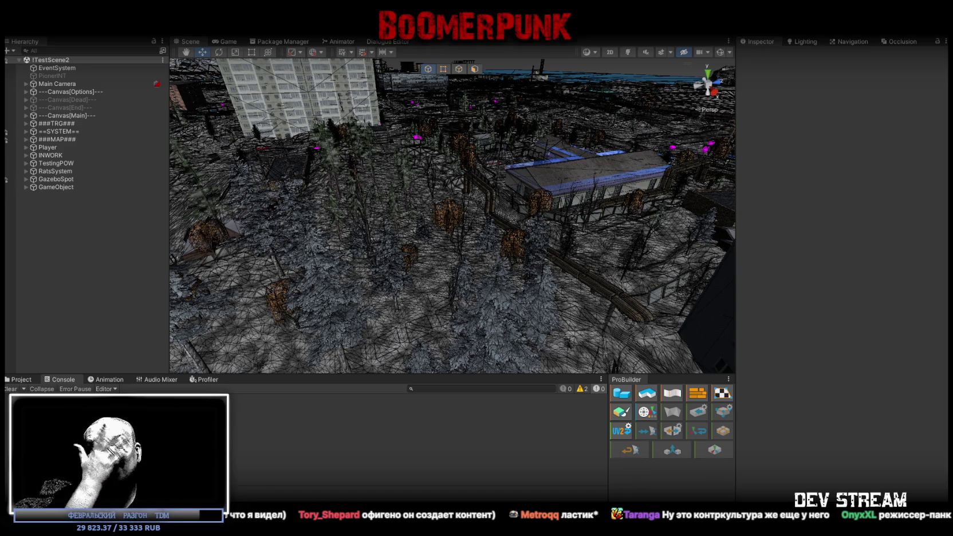
Step: Fly the Scene view past the apartment blocks into the room and select the MBigra arcade cabinet
mouse_move(425, 126)
left_mouse_down()
mouse_move(419, 157)
mouse_move(200, 158)
mouse_move(134, 169)
mouse_move(622, 193)
mouse_move(469, 230)
mouse_move(762, 214)
mouse_move(366, 194)
mouse_move(543, 227)
mouse_move(436, 198)
mouse_move(589, 211)
mouse_move(520, 247)
mouse_move(750, 235)
mouse_move(287, 235)
mouse_move(401, 241)
left_mouse_up()
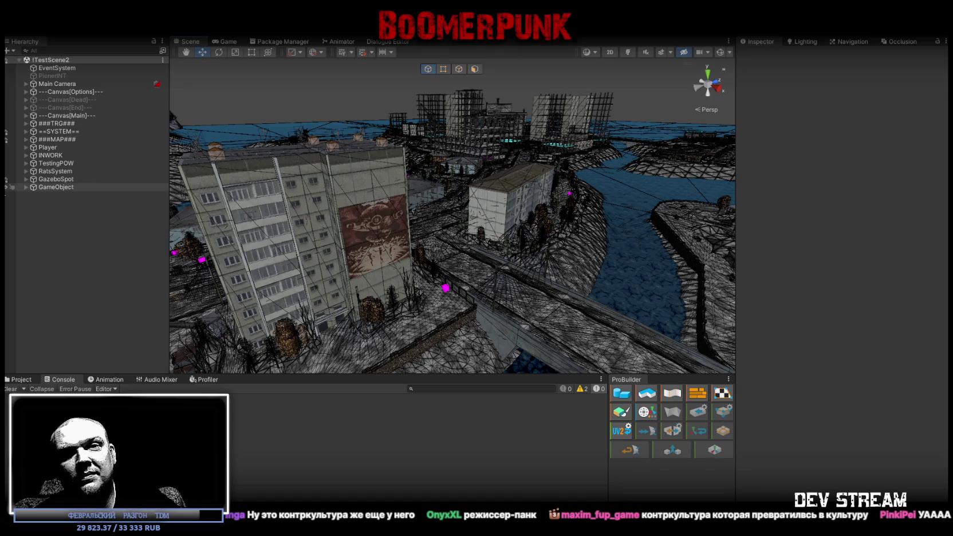
mouse_move(253, 245)
left_mouse_down()
mouse_move(513, 258)
mouse_move(328, 249)
mouse_move(480, 190)
left_mouse_up()
key("w")
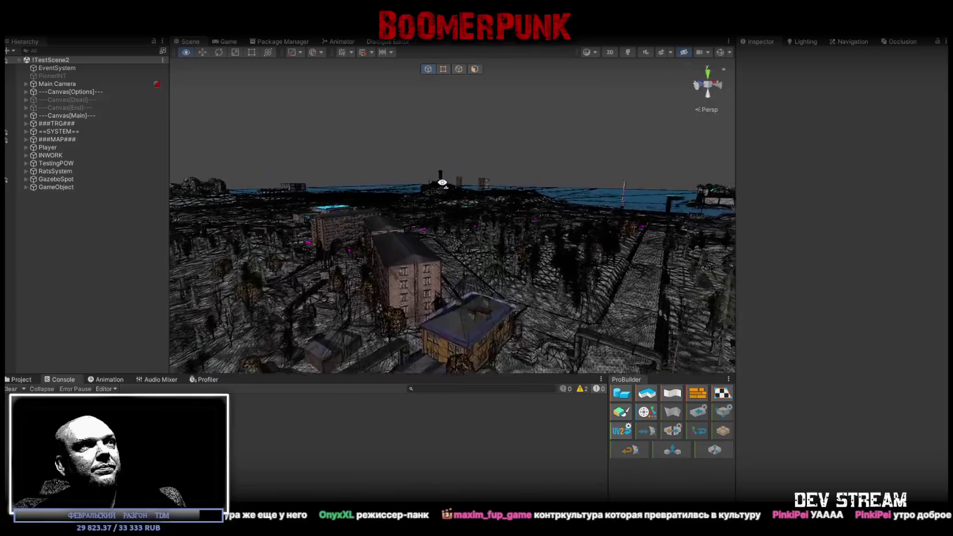
key("w")
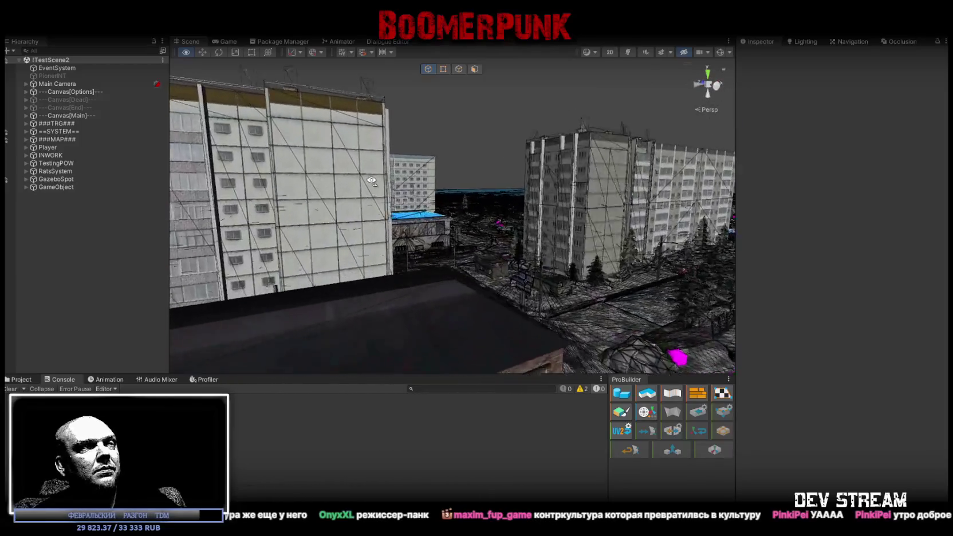
key("w")
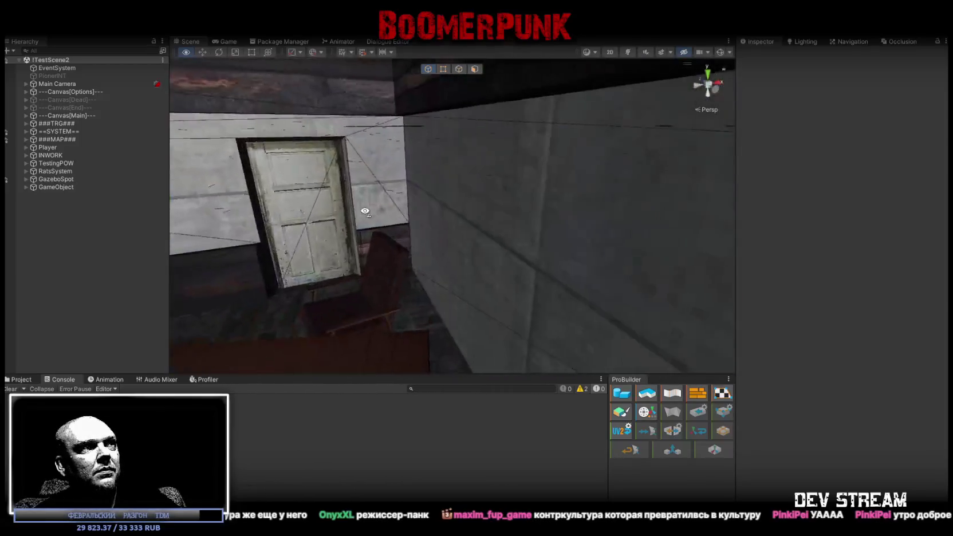
left_click(473, 179)
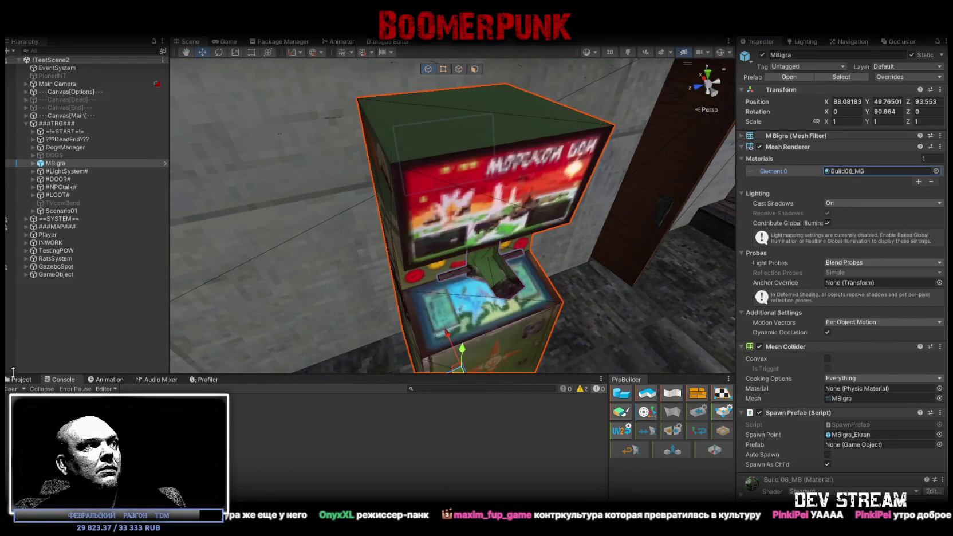
Step: Locate the cabinet's Build08_MB material in Buildings and view the Build08_MB texture's import settings
left_click(848, 170)
left_click(834, 171)
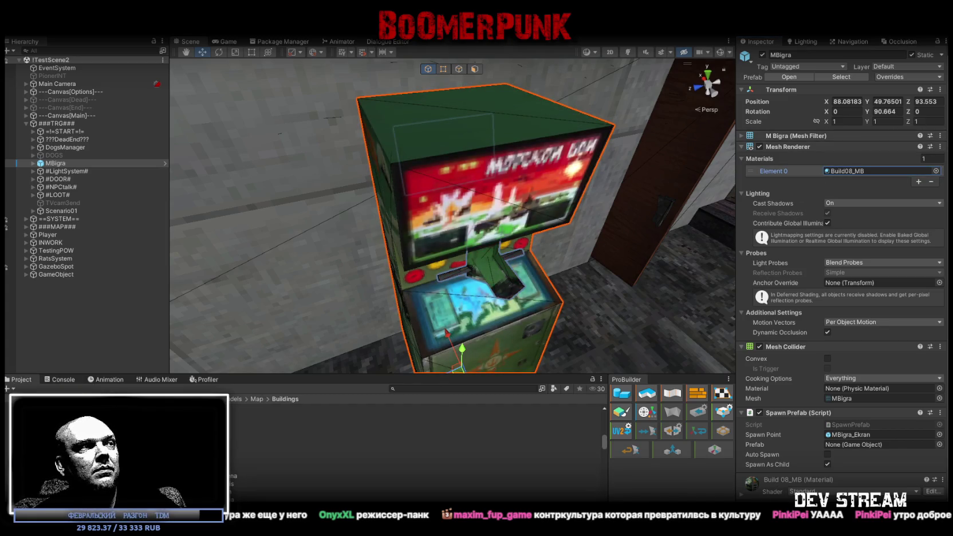
left_click(469, 468)
mouse_move(468, 370)
left_mouse_down()
mouse_move(223, 202)
mouse_move(228, 212)
left_mouse_up()
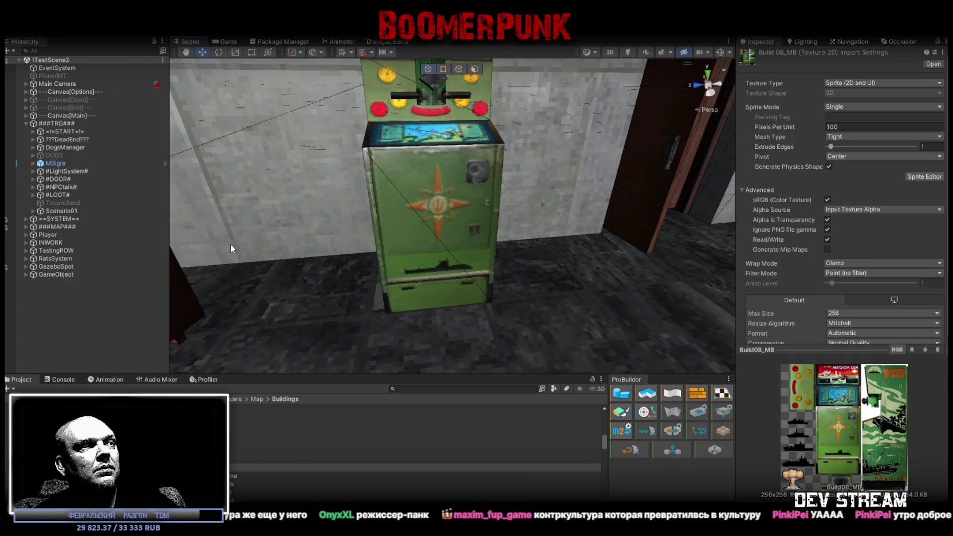
mouse_move(525, 311)
left_mouse_down()
mouse_move(437, 277)
mouse_move(360, 298)
left_mouse_up()
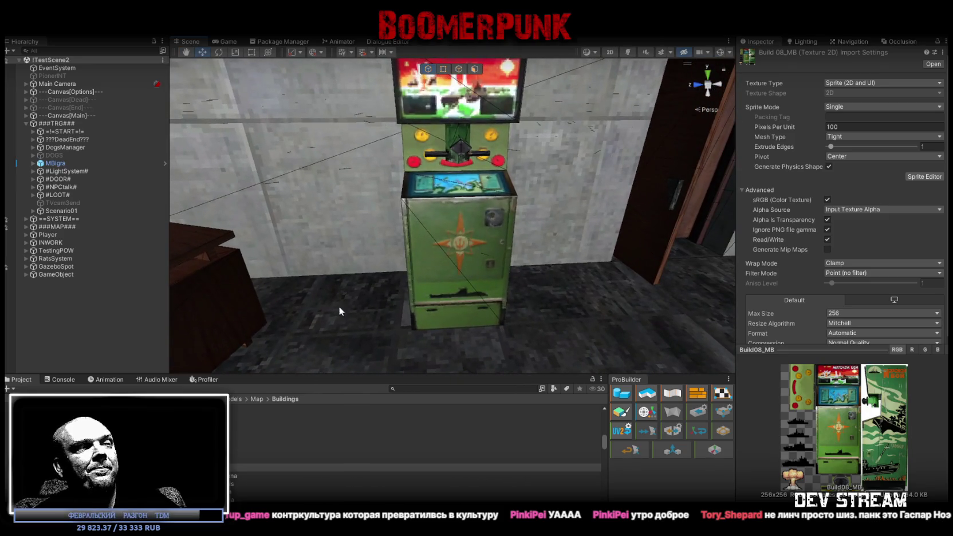
left_click(235, 467)
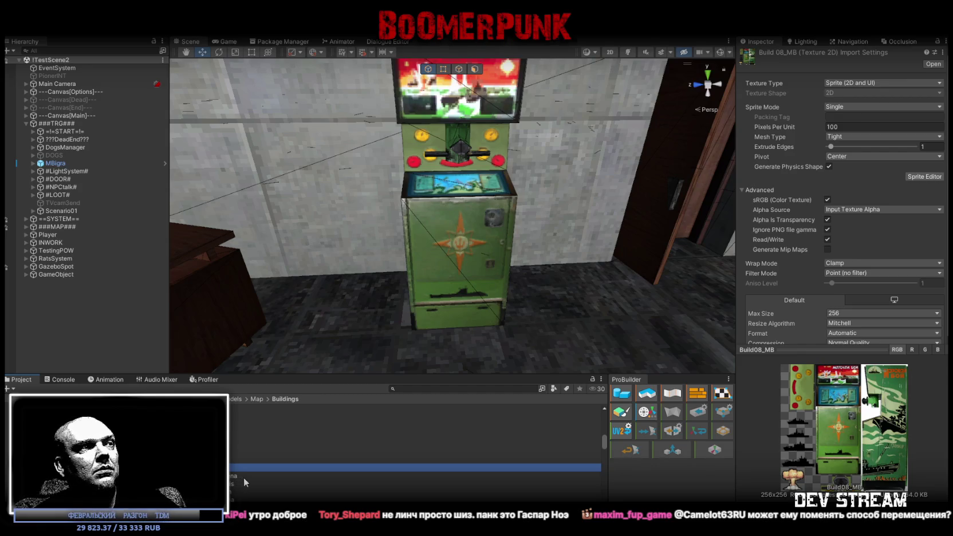
Step: Compare the Build08_MB_Arena and Build08_MB textures, then select the Build08_MB material and texture together
left_click(240, 477)
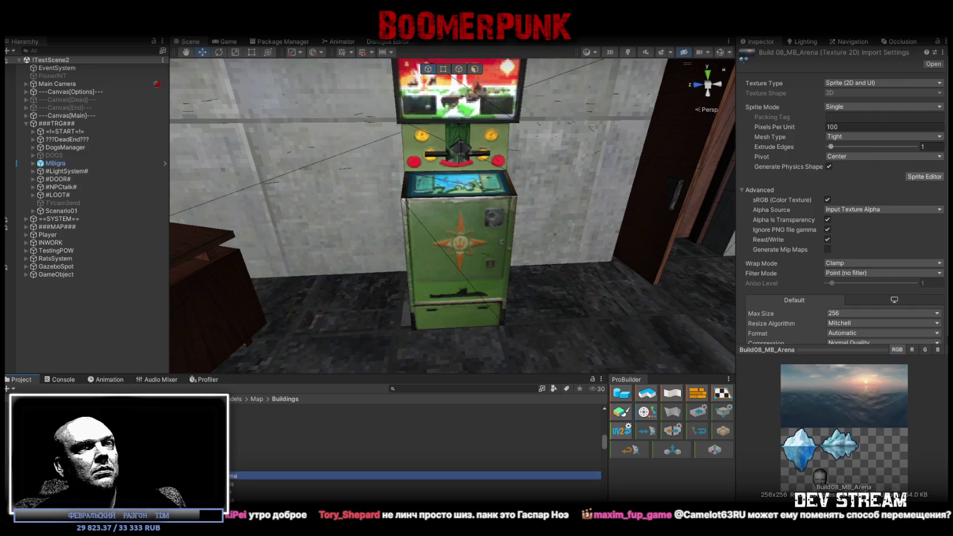
left_click(240, 468)
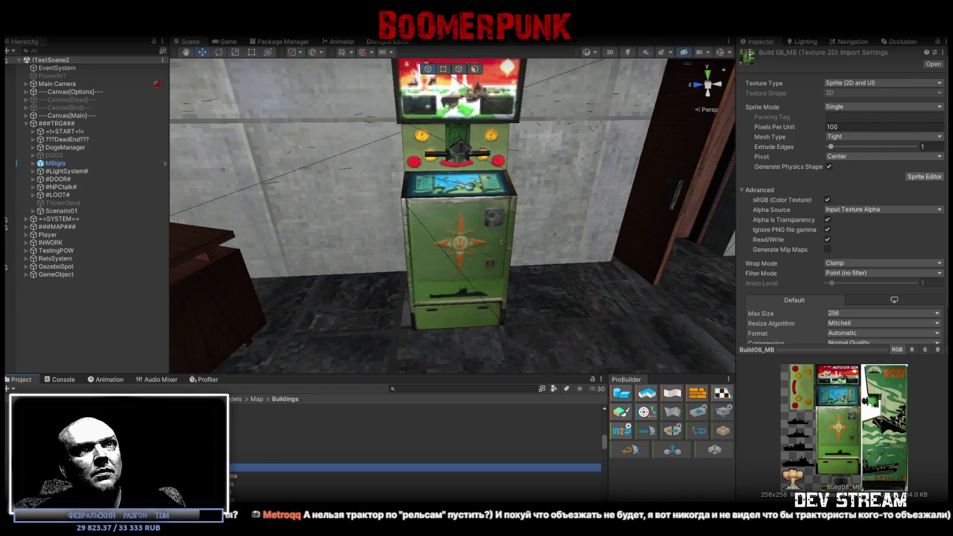
scroll(835, 289, "down", 2)
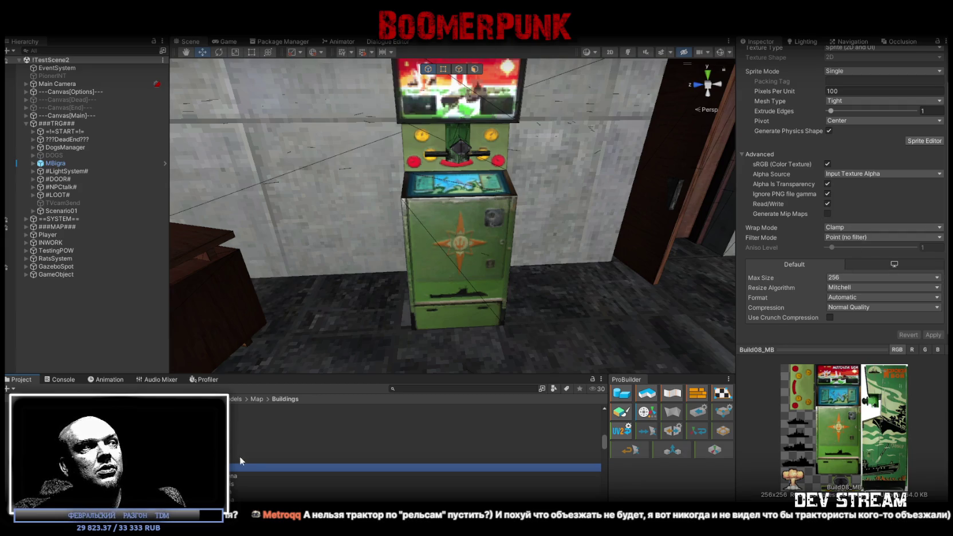
left_click(415, 460)
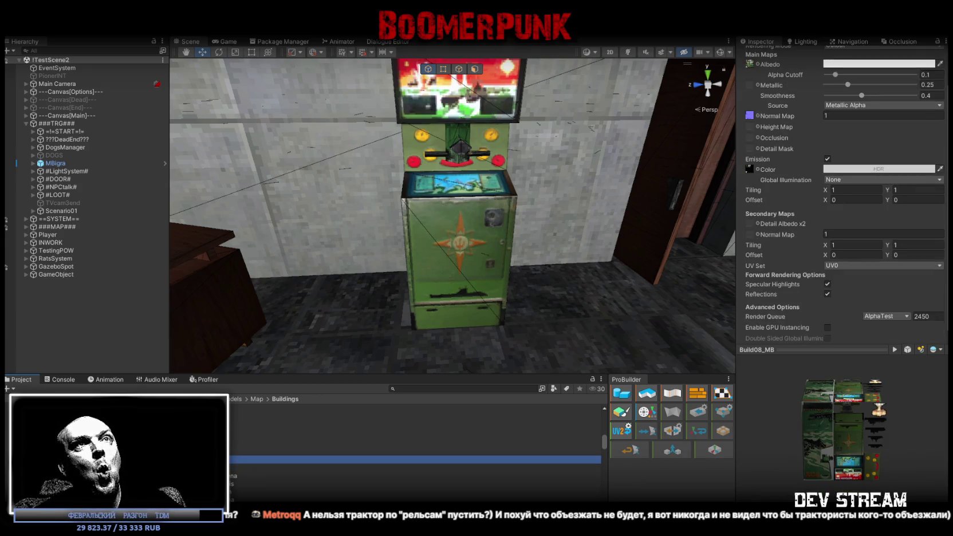
scroll(865, 314, "up", 2)
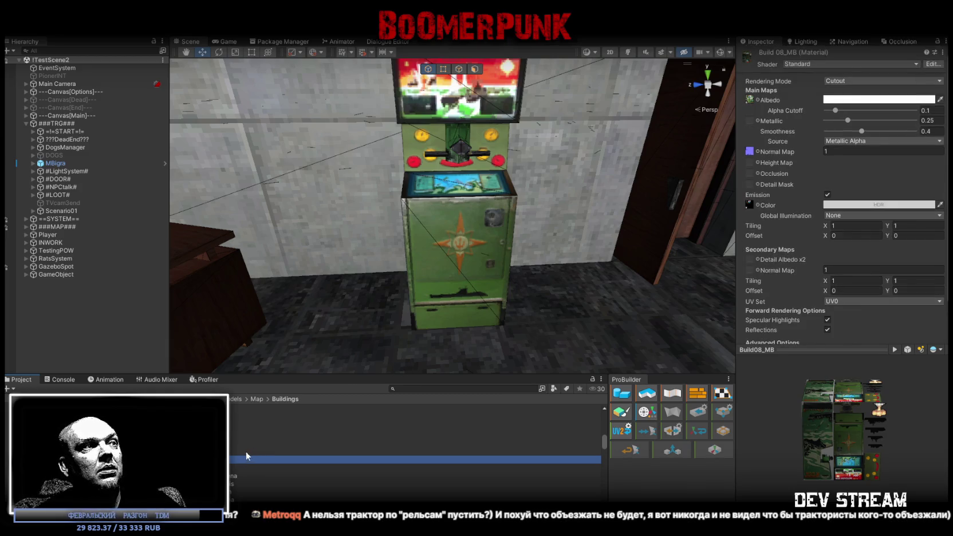
left_click(287, 468, "shift")
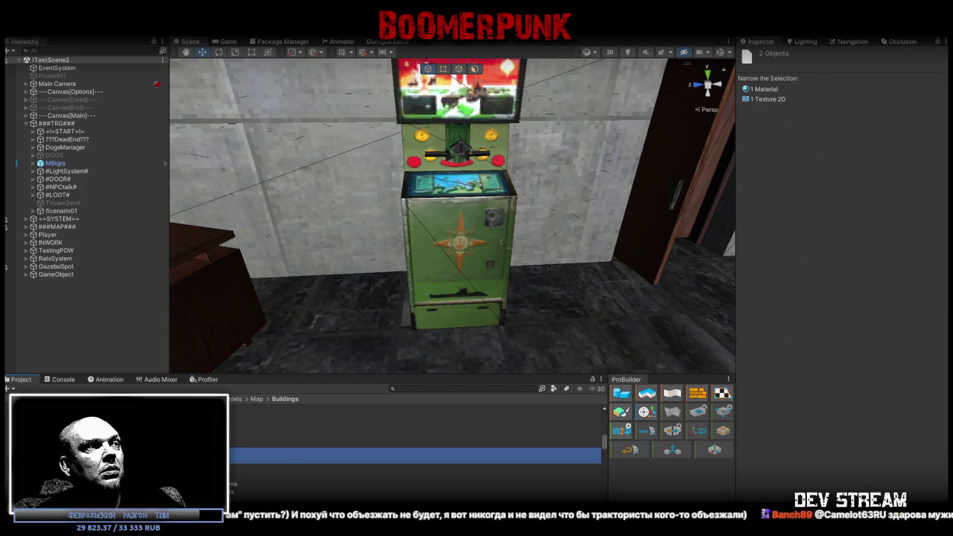
Step: Rename the duplicated Build08_MB texture and material copies to Build08_MR
left_click(416, 460)
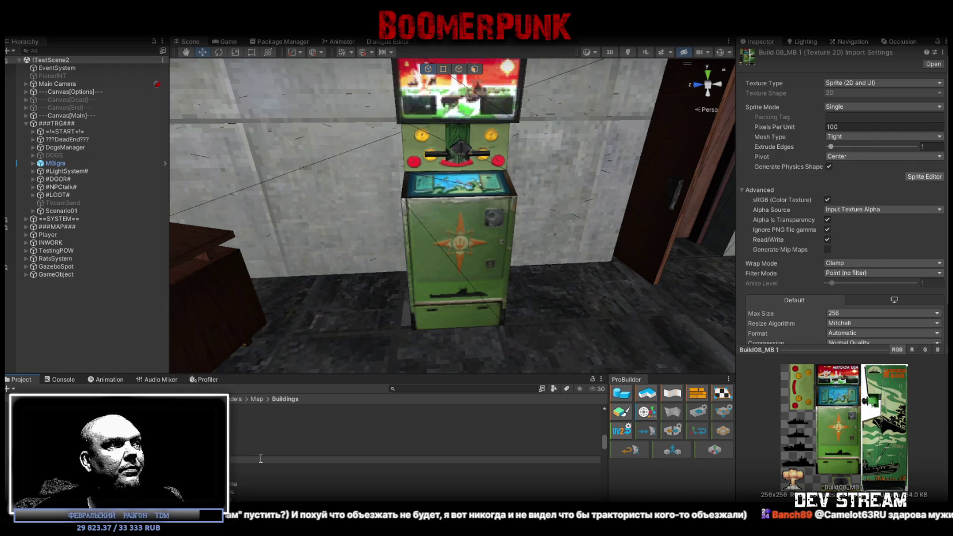
key("Return")
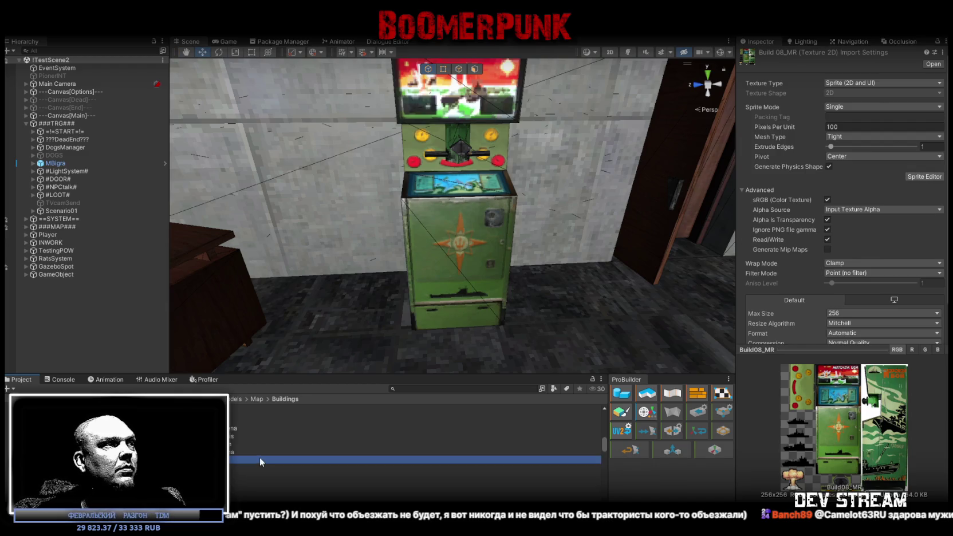
left_click(230, 433)
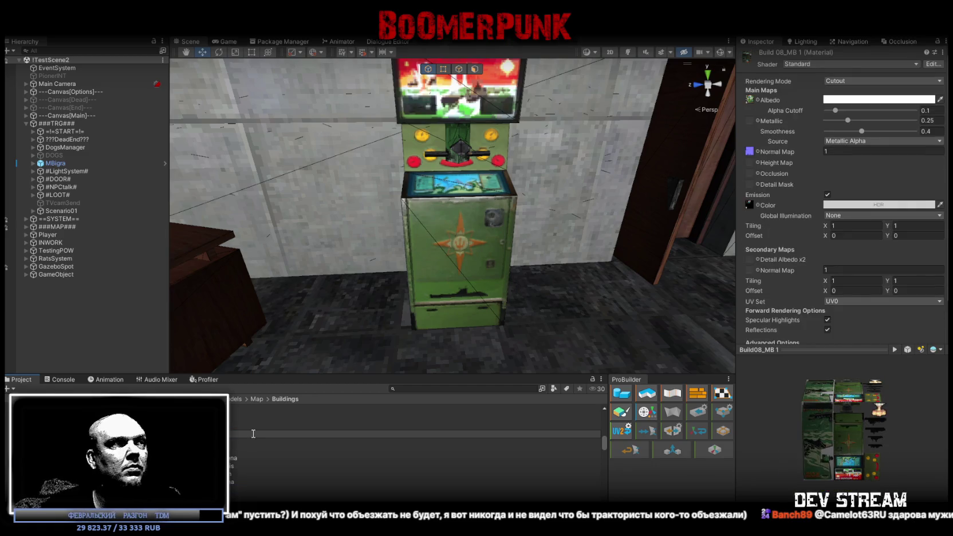
key("Return")
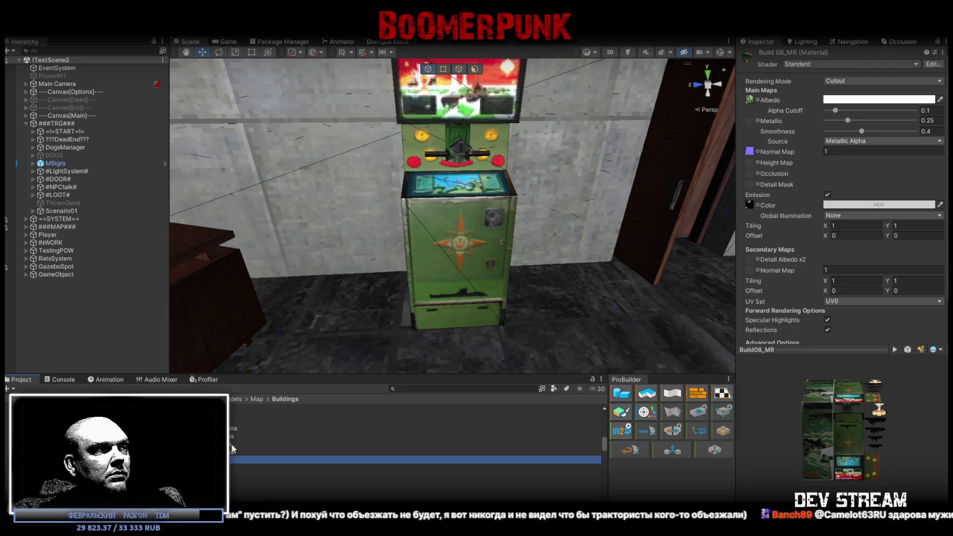
Step: Assign the Build08_MR texture as the material's albedo and browse normal map and emission textures
mouse_move(235, 459)
left_mouse_down()
mouse_move(401, 344)
mouse_move(704, 240)
mouse_move(751, 102)
left_mouse_up()
left_click(758, 151)
type("nrm")
key("Escape")
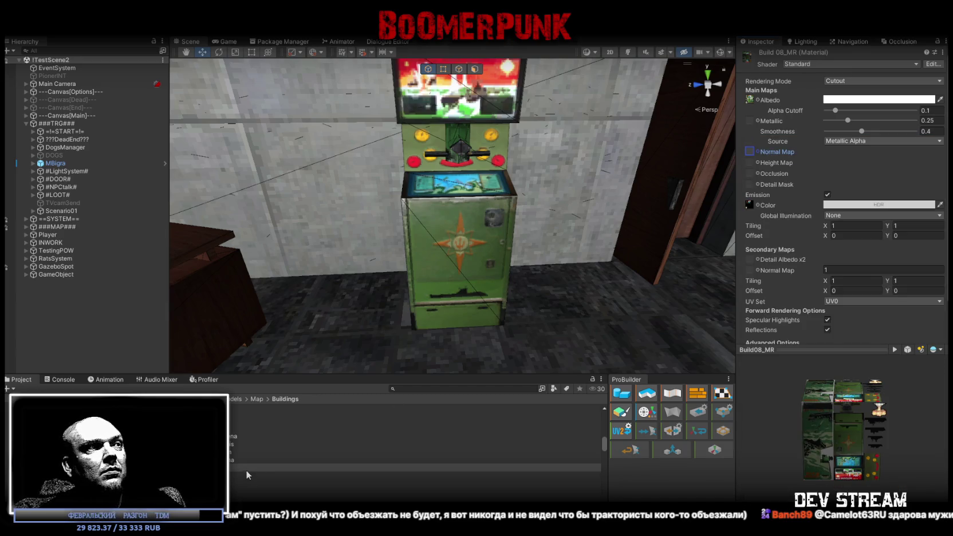
left_click(758, 205)
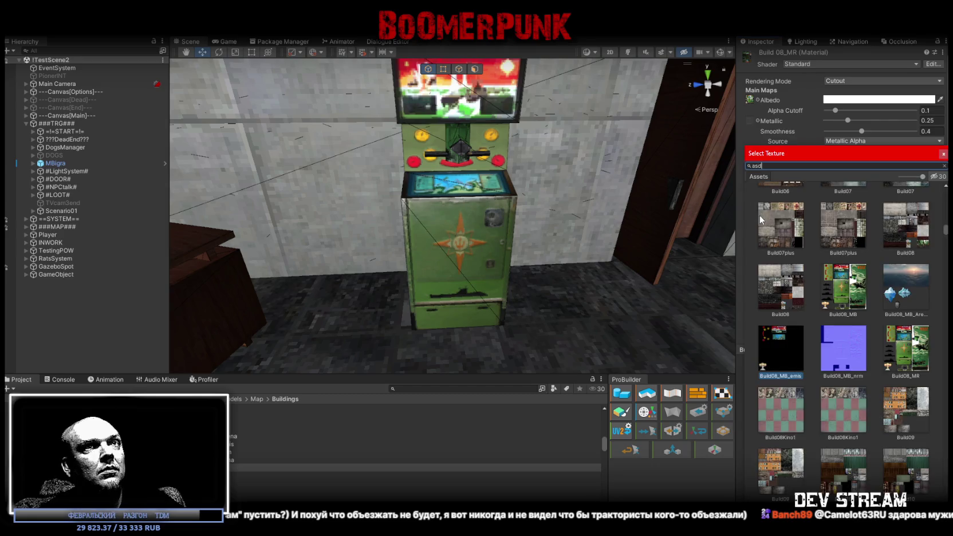
double_click(774, 216)
left_click(827, 194)
left_click_drag(558, 210, 452, 232)
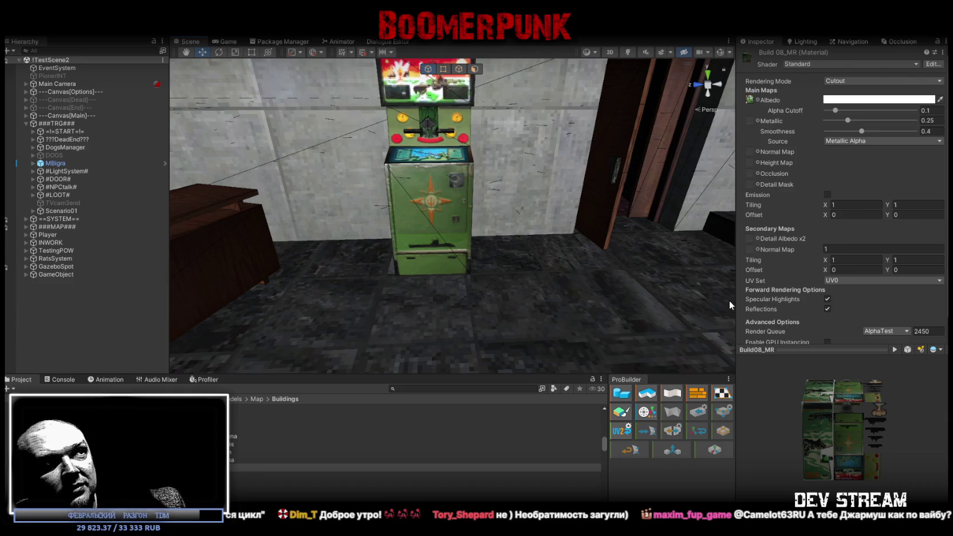
Step: Orbit around the arcade cabinet, then bring the Kinopoisk browser page over the editor
mouse_move(666, 273)
left_mouse_down()
mouse_move(542, 261)
mouse_move(600, 285)
mouse_move(536, 291)
mouse_move(622, 292)
mouse_move(606, 286)
left_mouse_up()
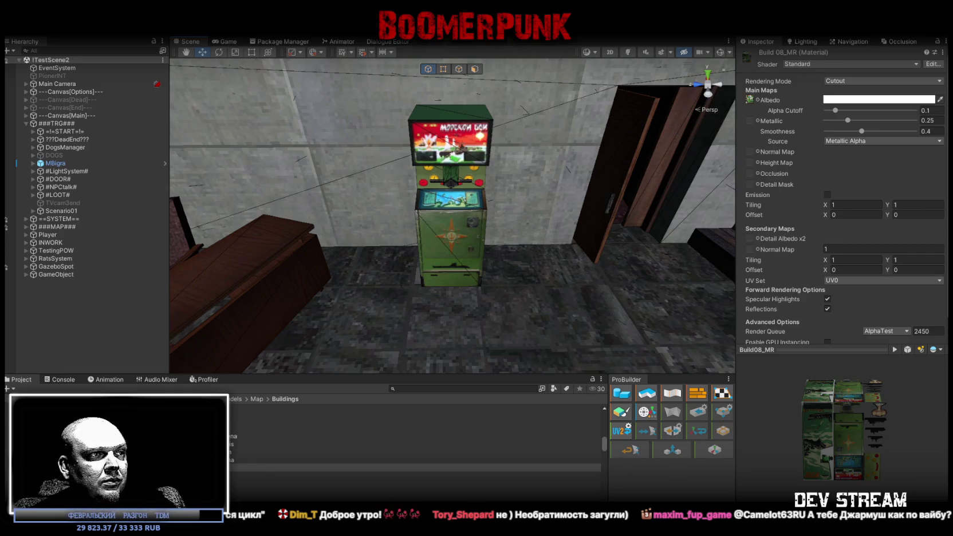
key("alt+Tab")
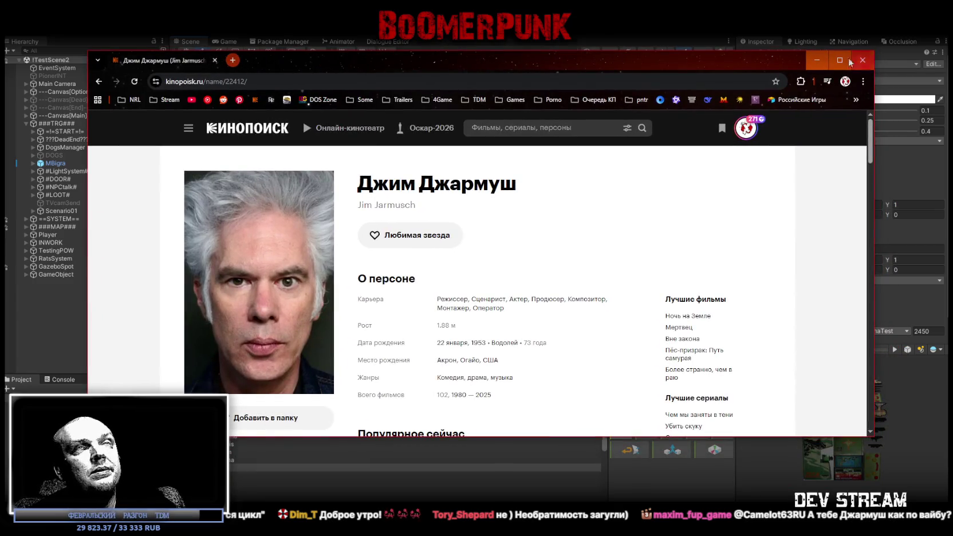
left_click(853, 61)
scroll(399, 299, "down", 10)
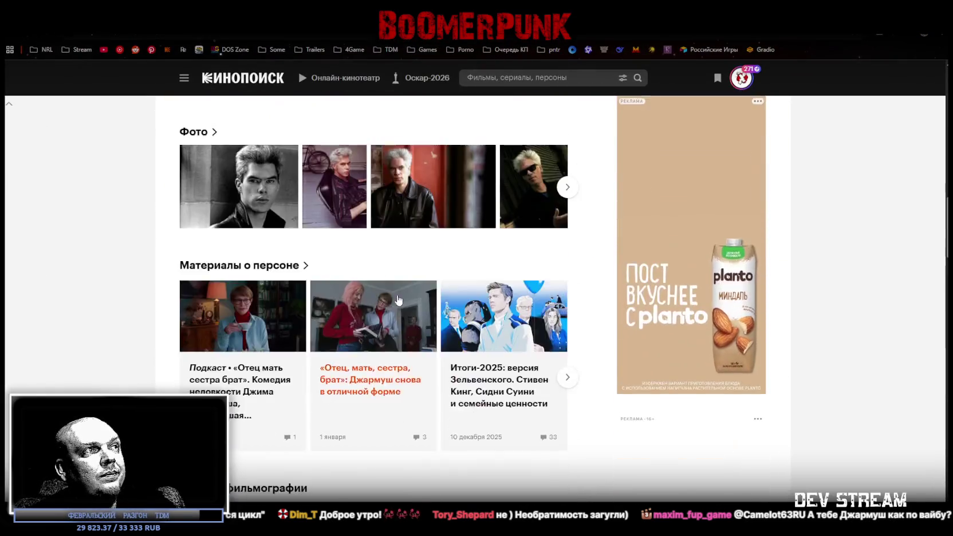
scroll(399, 299, "down", 15)
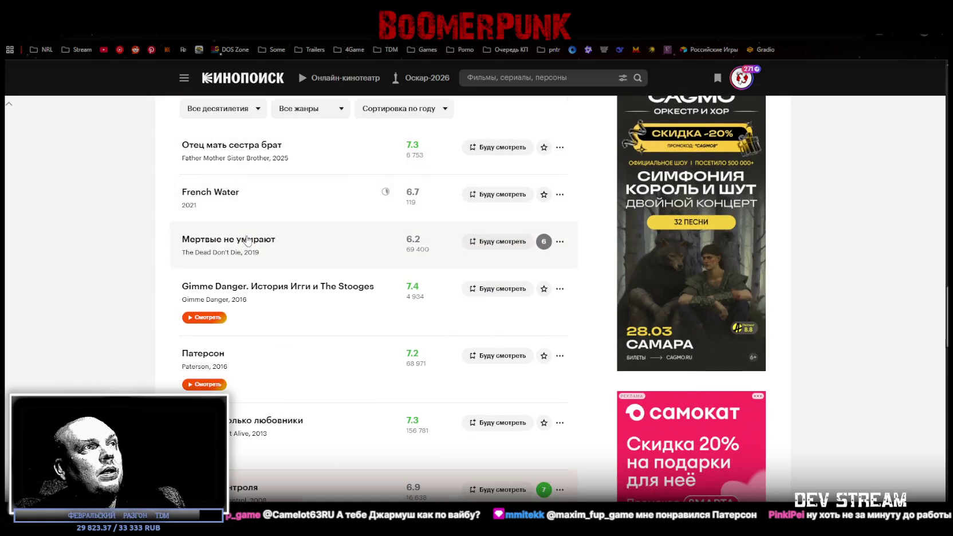
scroll(247, 241, "down", 2)
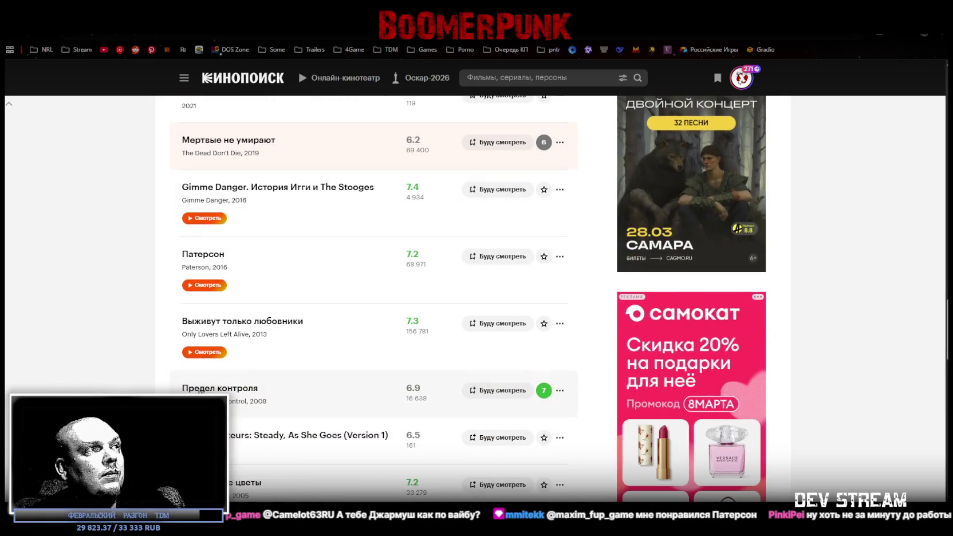
mouse_move(201, 392)
scroll(169, 383, "down", 5)
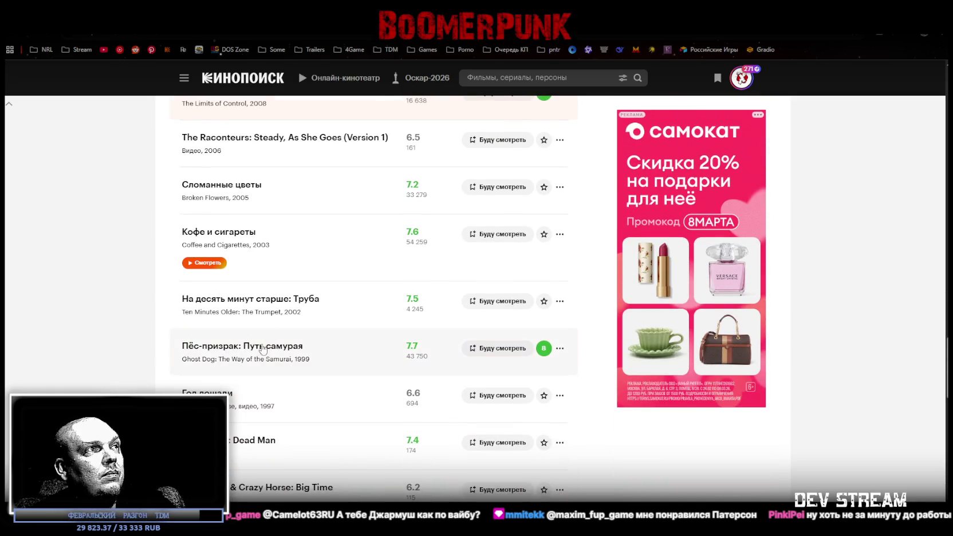
mouse_move(258, 350)
scroll(258, 350, "down", 6)
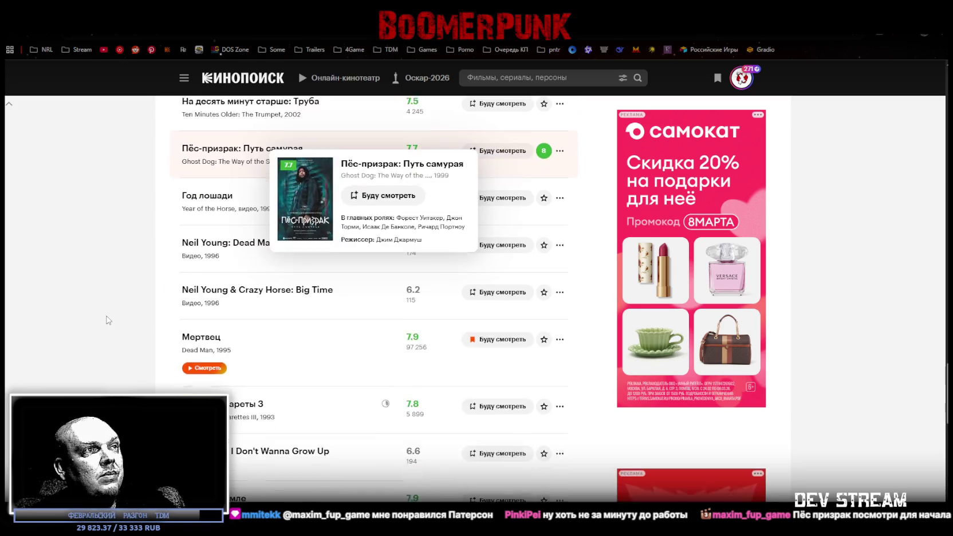
scroll(106, 317, "down", 3)
scroll(109, 316, "up", 3)
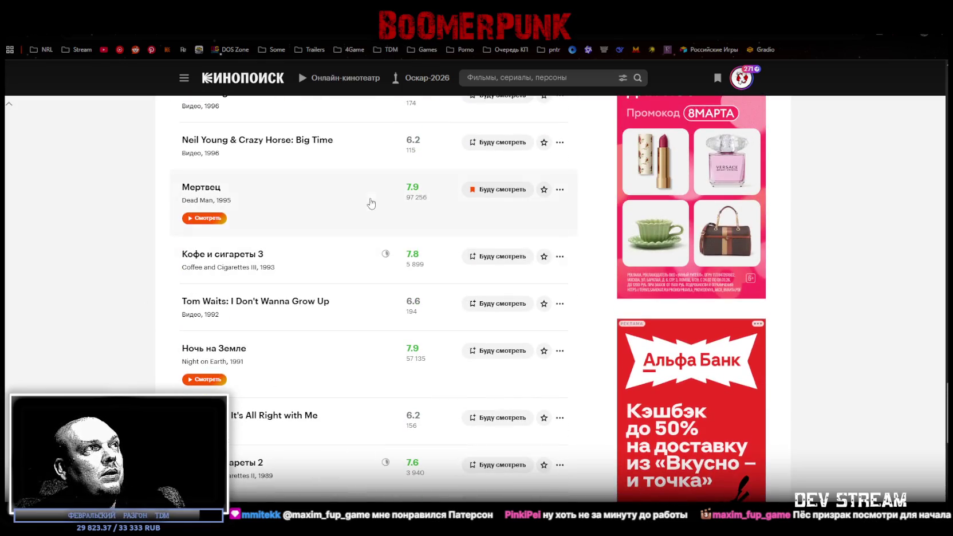
mouse_move(256, 191)
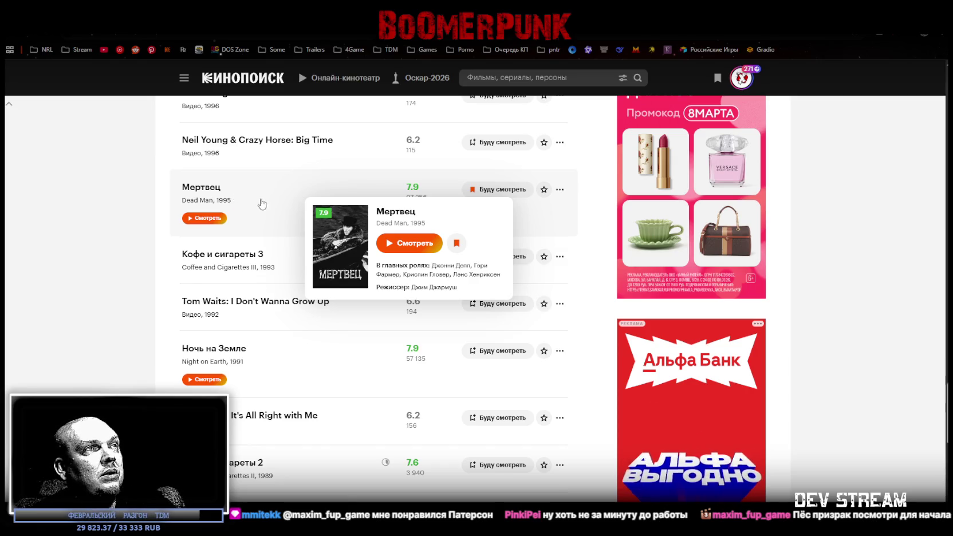
scroll(106, 294, "down", 10)
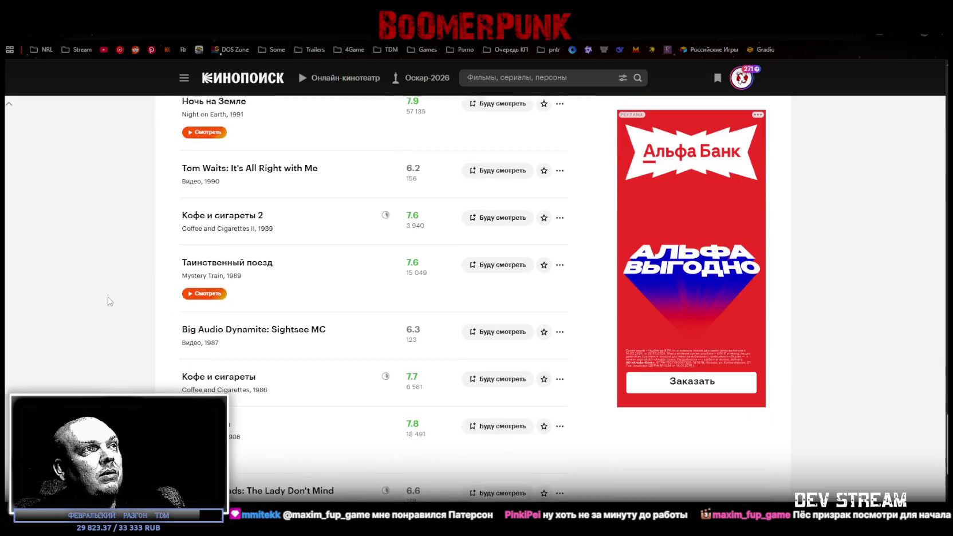
scroll(122, 302, "up", 3)
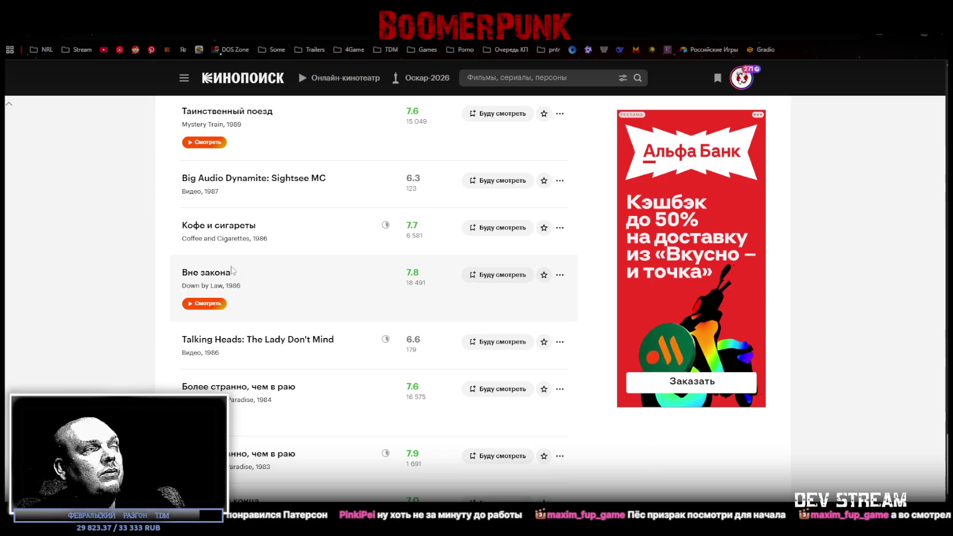
mouse_move(219, 276)
scroll(241, 309, "up", 12)
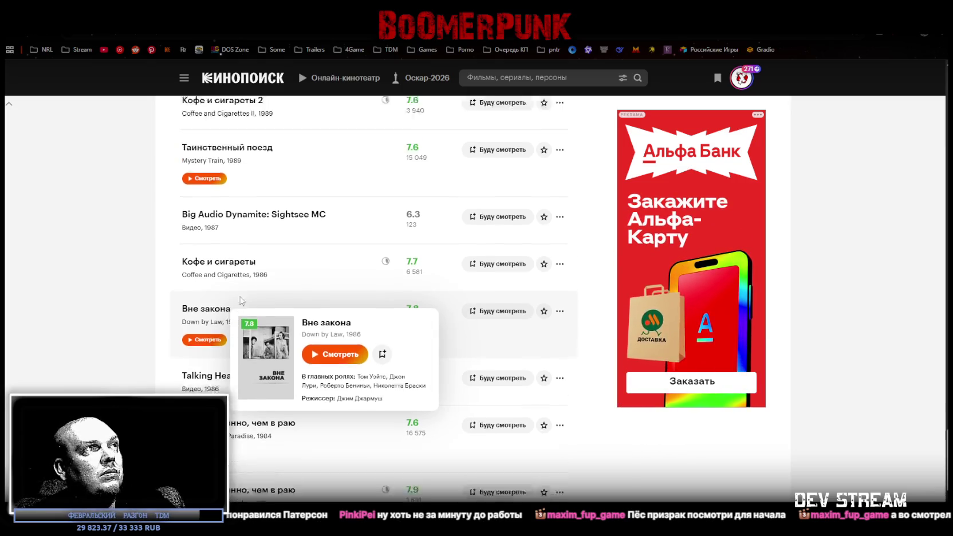
scroll(266, 338, "up", 3)
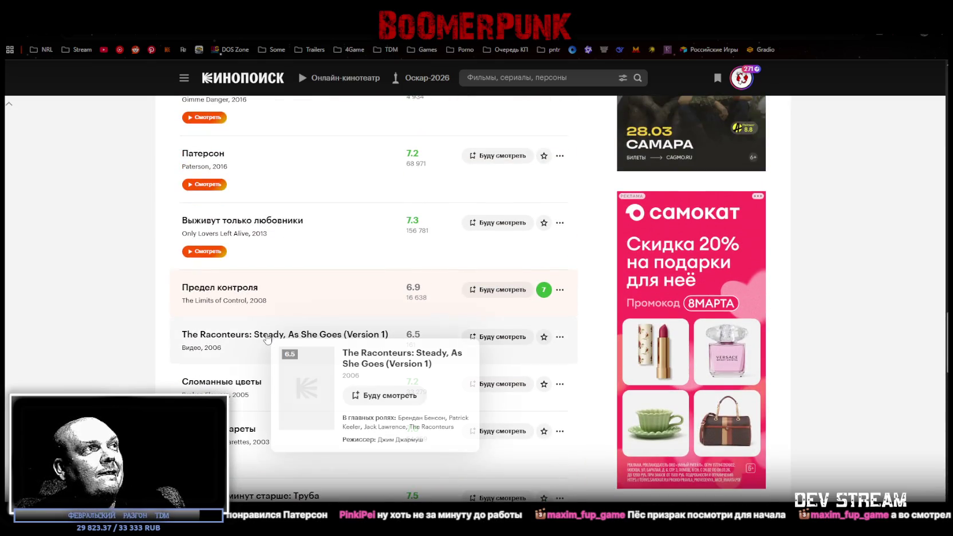
scroll(310, 355, "down", 3)
mouse_move(313, 350)
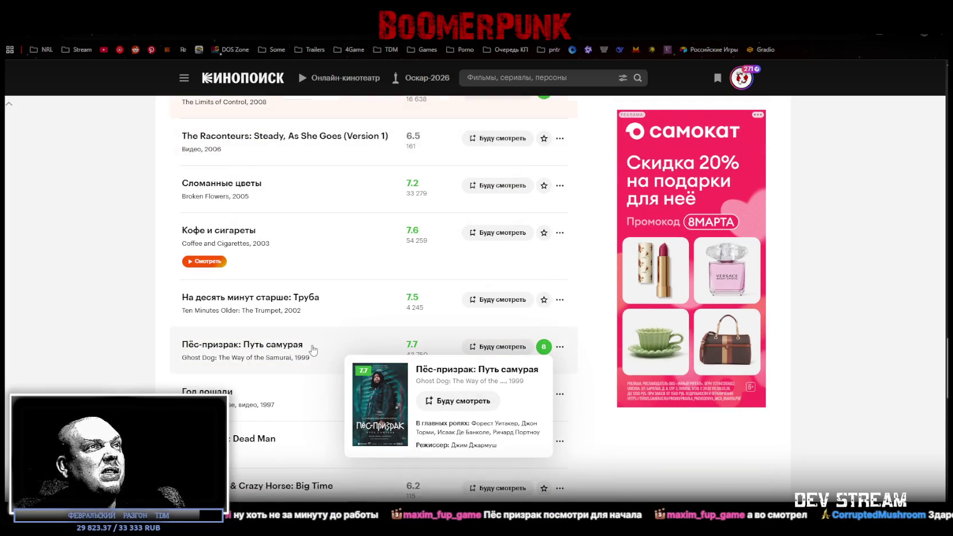
scroll(313, 349, "up", 2)
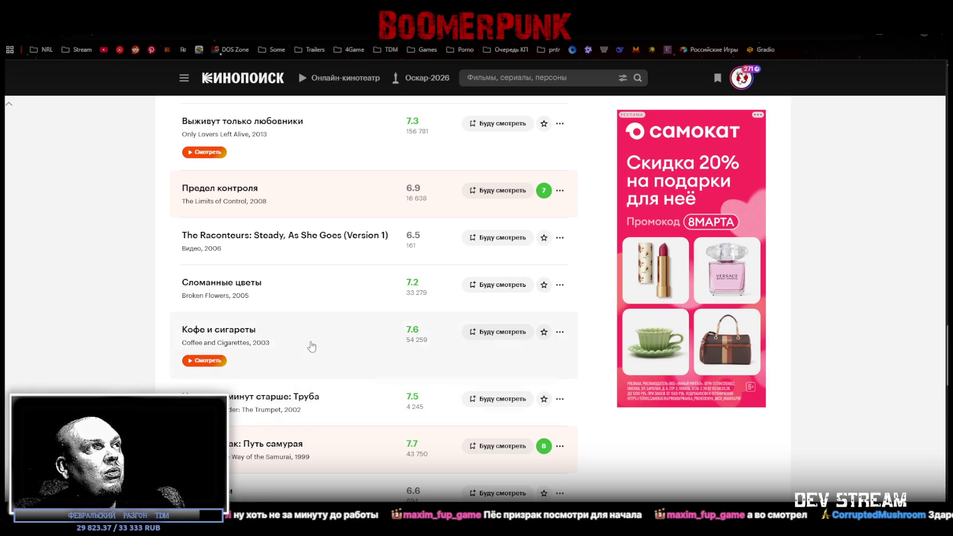
mouse_move(216, 193)
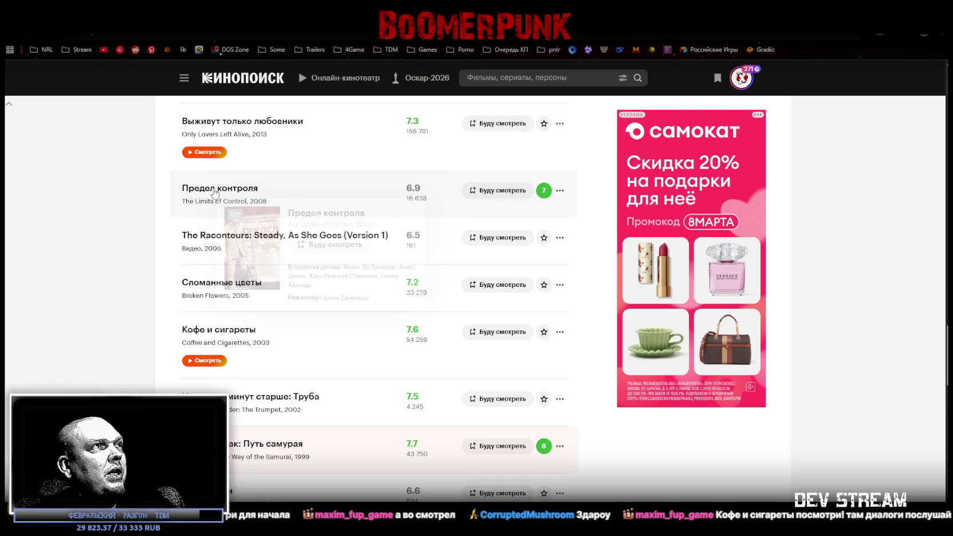
left_click(209, 189)
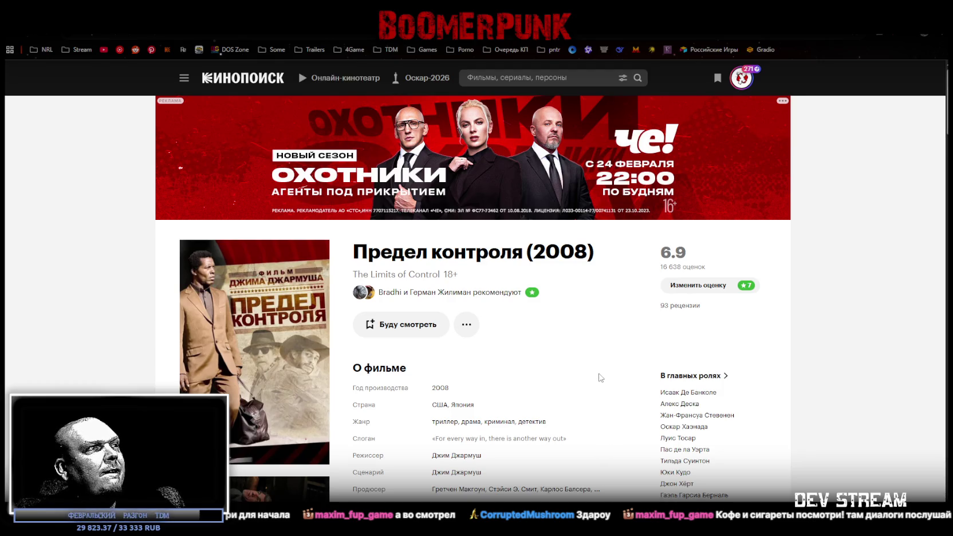
scroll(600, 378, "down", 1)
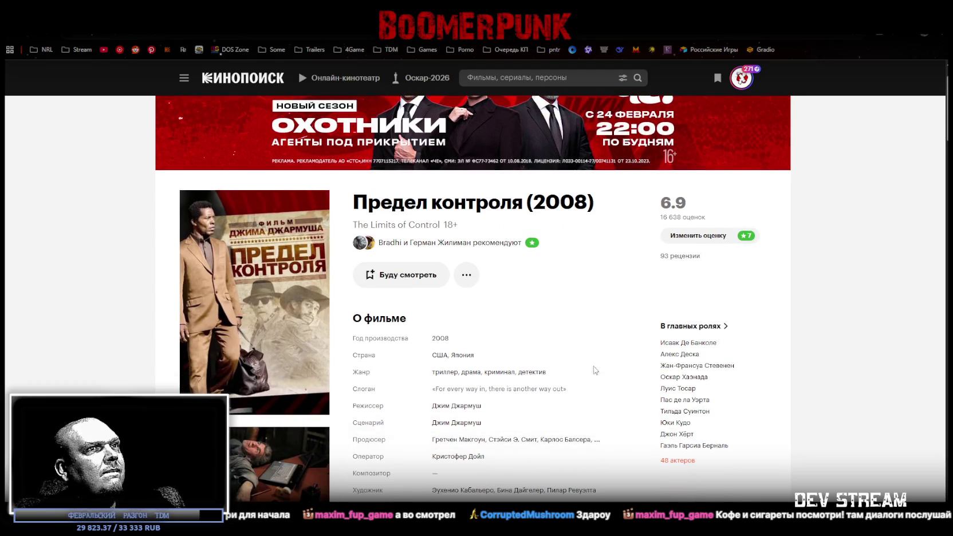
mouse_move(675, 348)
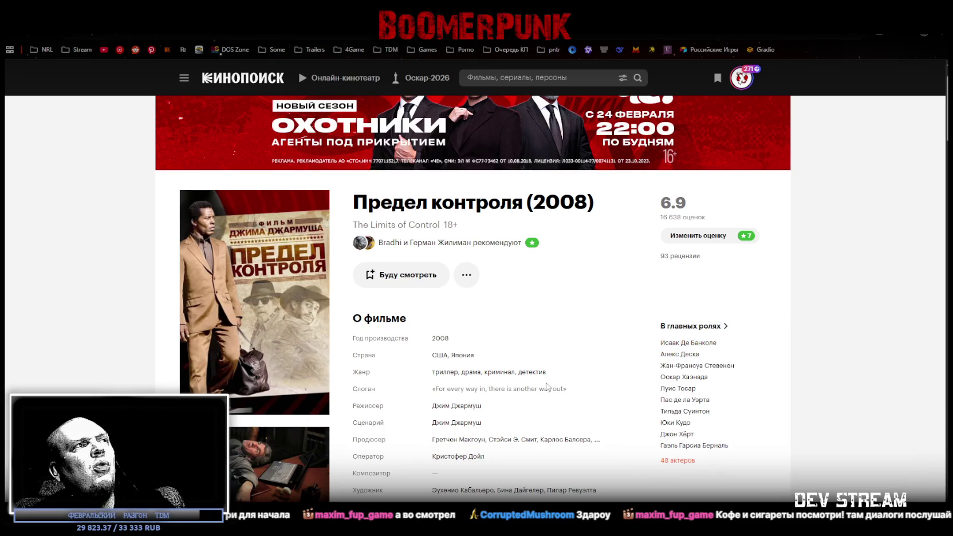
scroll(547, 387, "down", 1)
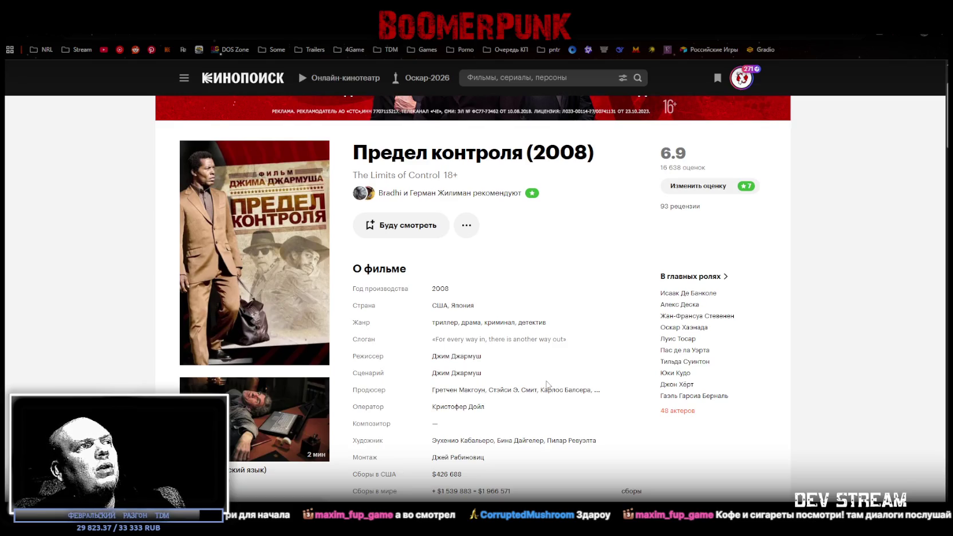
mouse_move(543, 394)
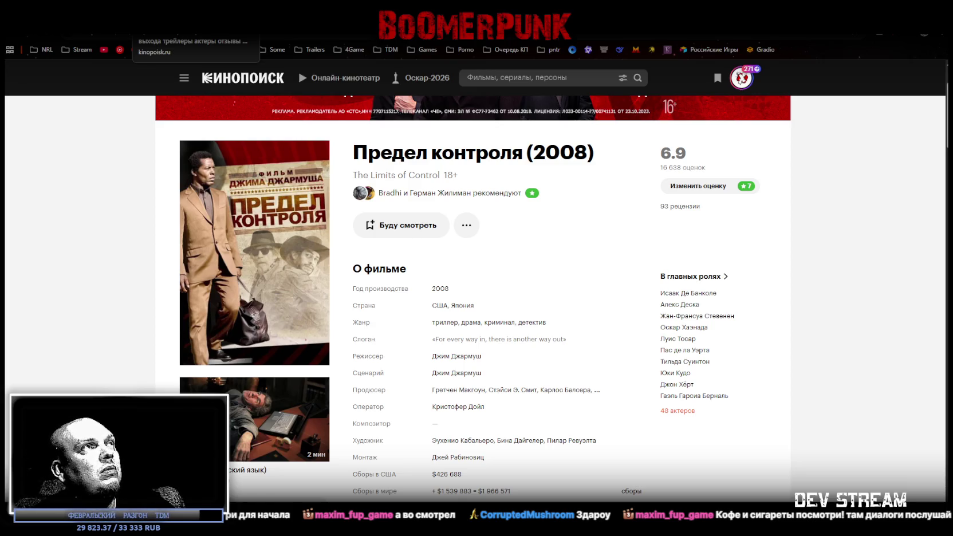
key("alt+Left")
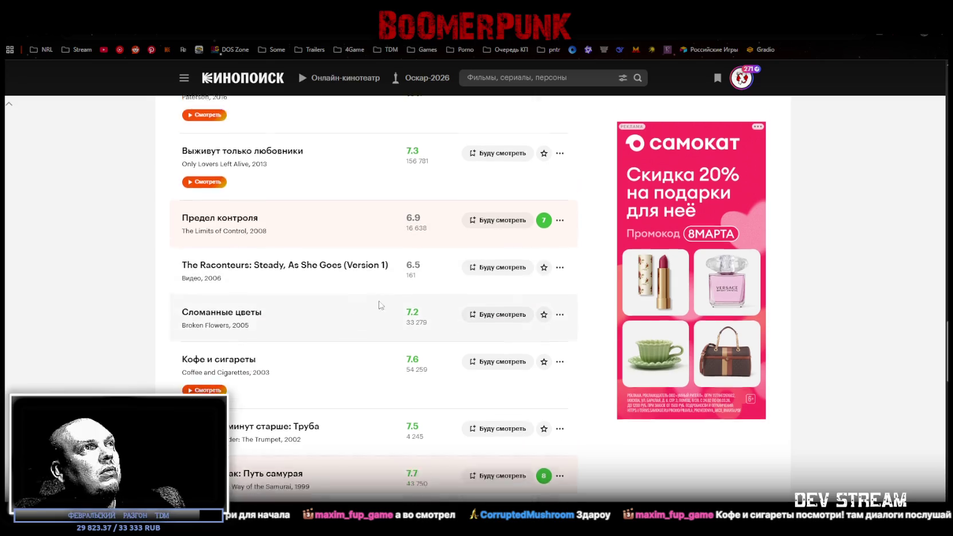
scroll(395, 305, "up", 4)
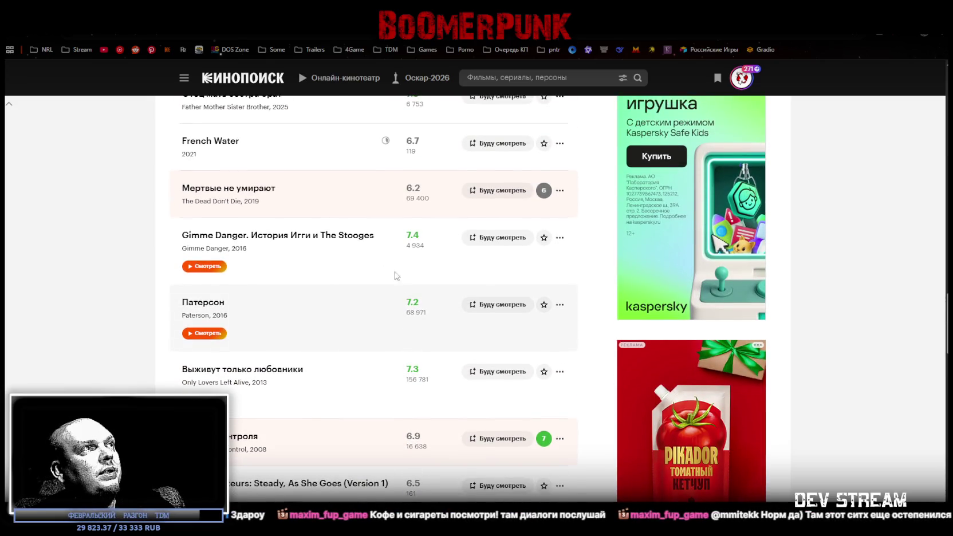
mouse_move(225, 193)
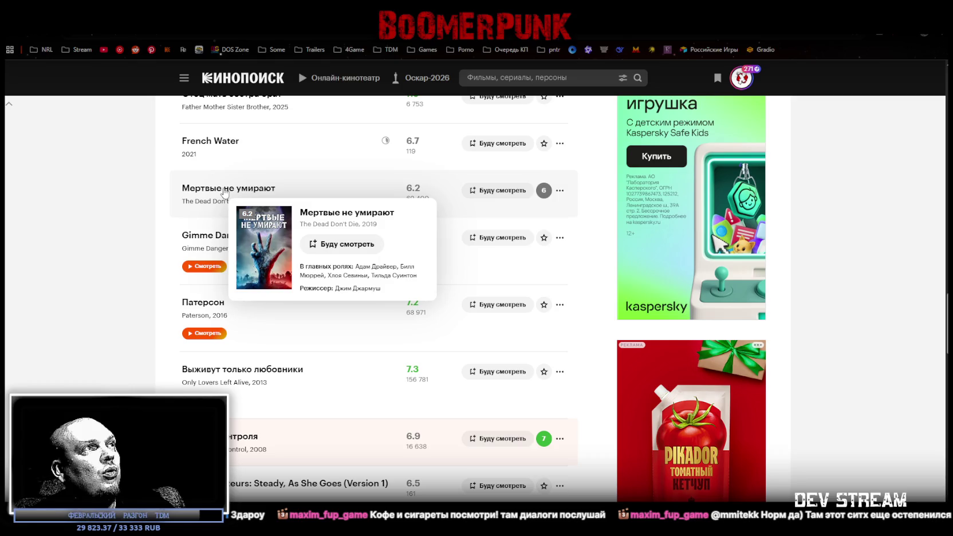
left_click(346, 212)
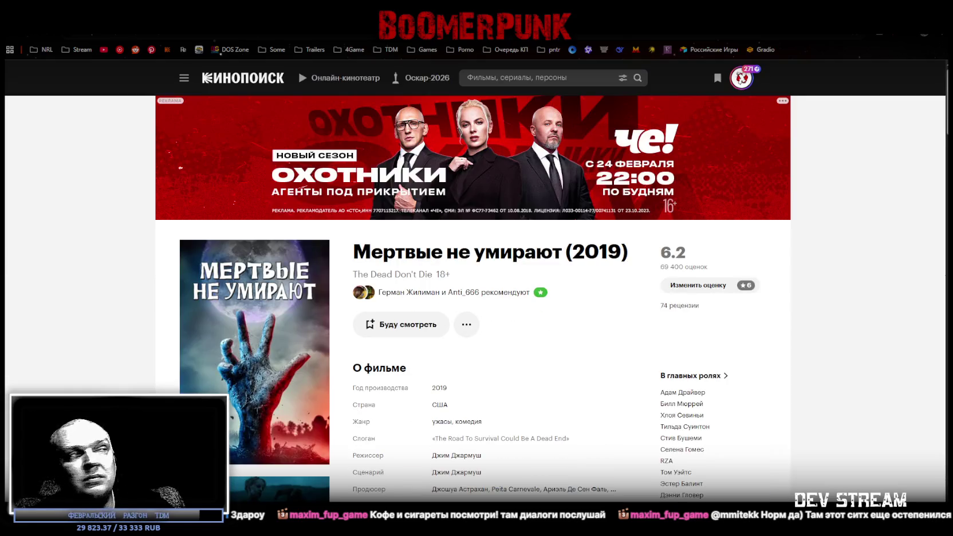
Step: Scroll the filmography list to the Мертвые не умирают (2019) entry
scroll(369, 252, "down", 2)
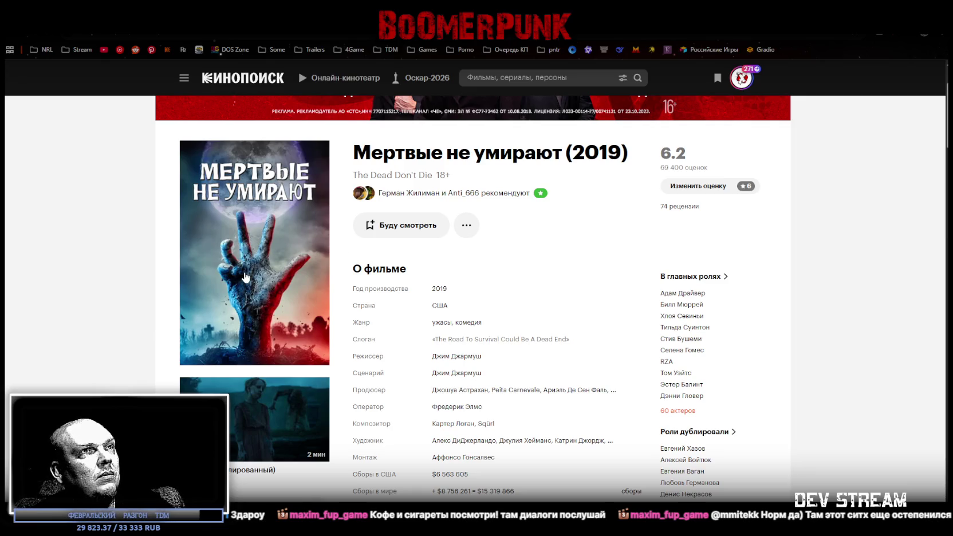
mouse_move(671, 305)
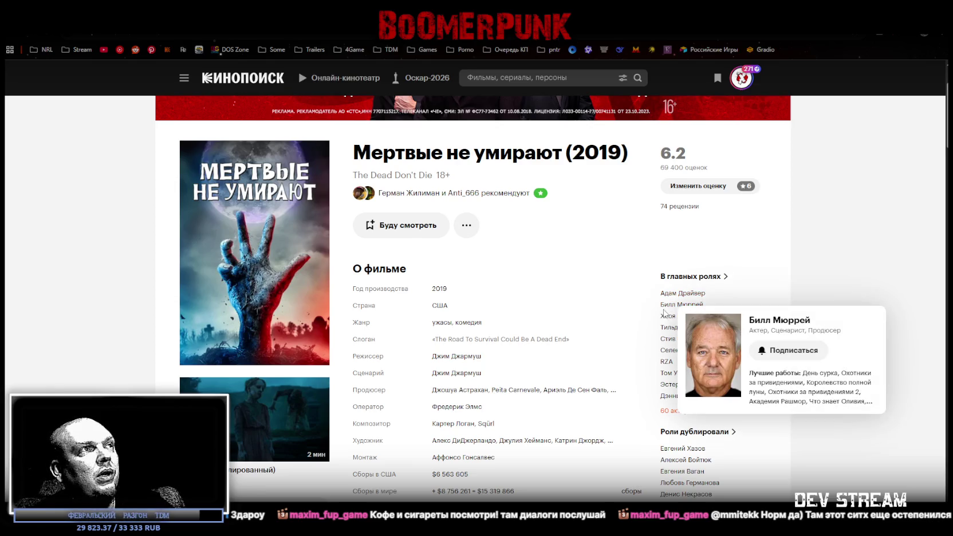
mouse_move(665, 322)
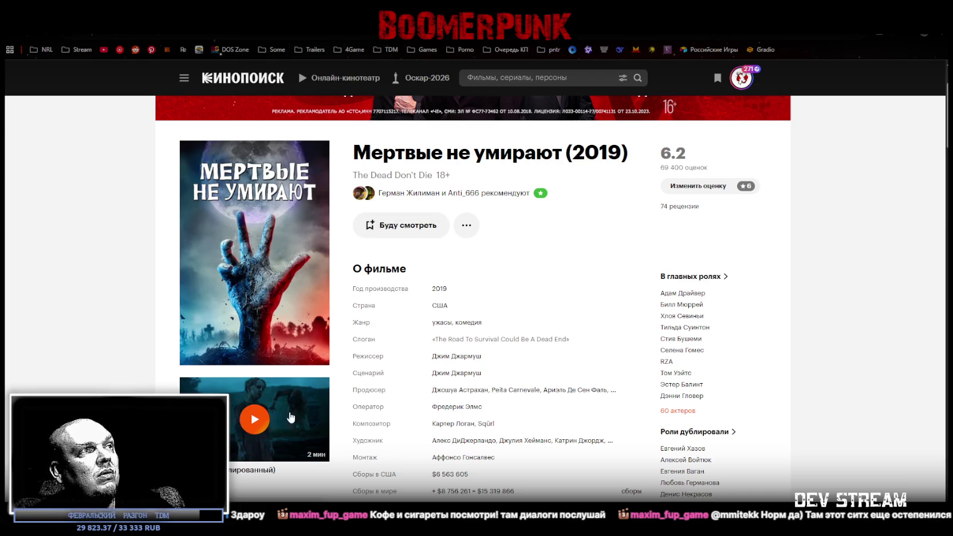
Step: Play the 2-minute trailer for Мертвые не умирают
left_click(273, 425)
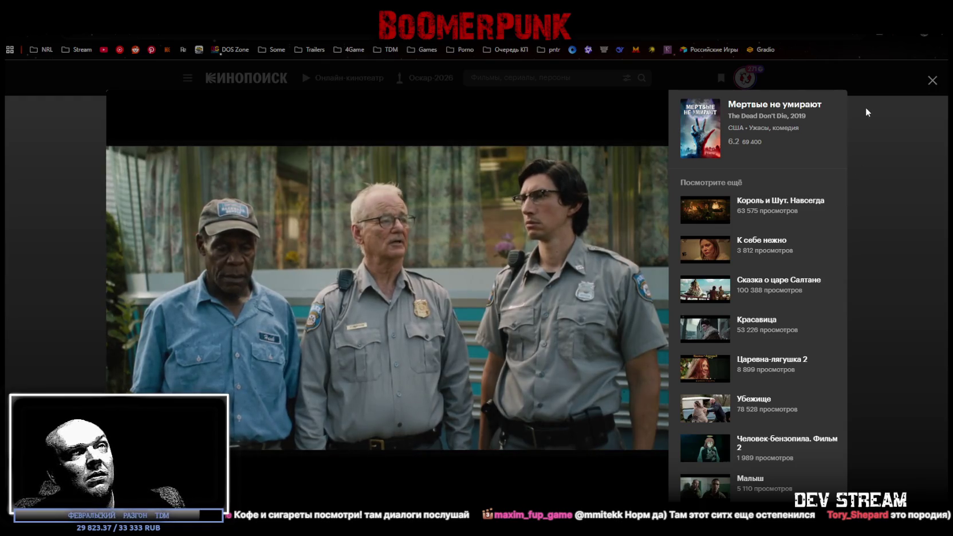
Step: Close the trailer and scroll through the Мертвые не умирают film details
left_click(933, 80)
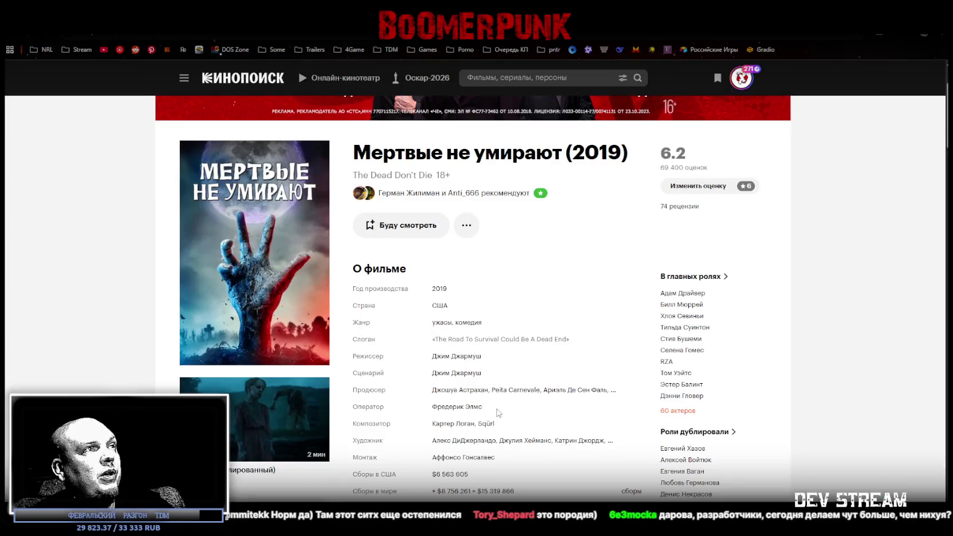
scroll(501, 407, "down", 4)
scroll(507, 401, "up", 4)
mouse_move(511, 397)
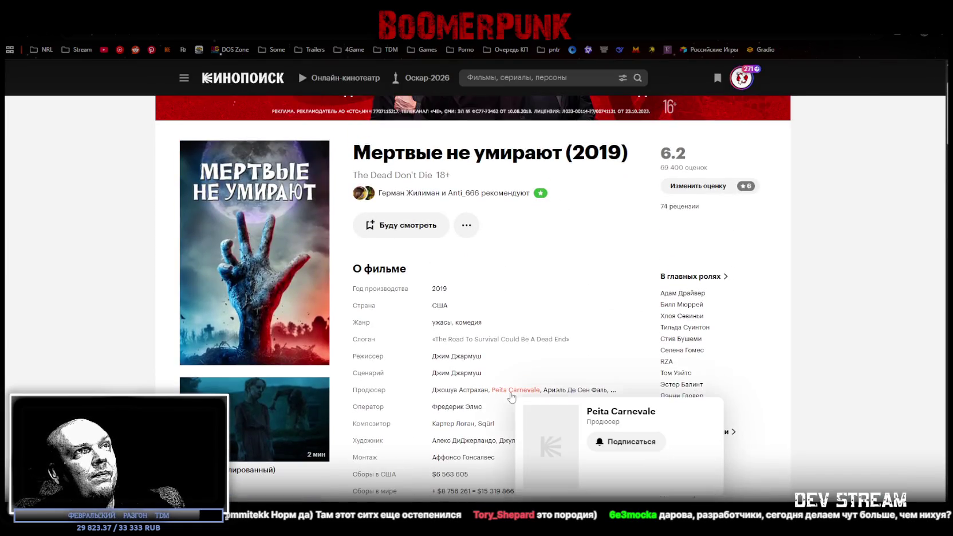
scroll(458, 397, "down", 4)
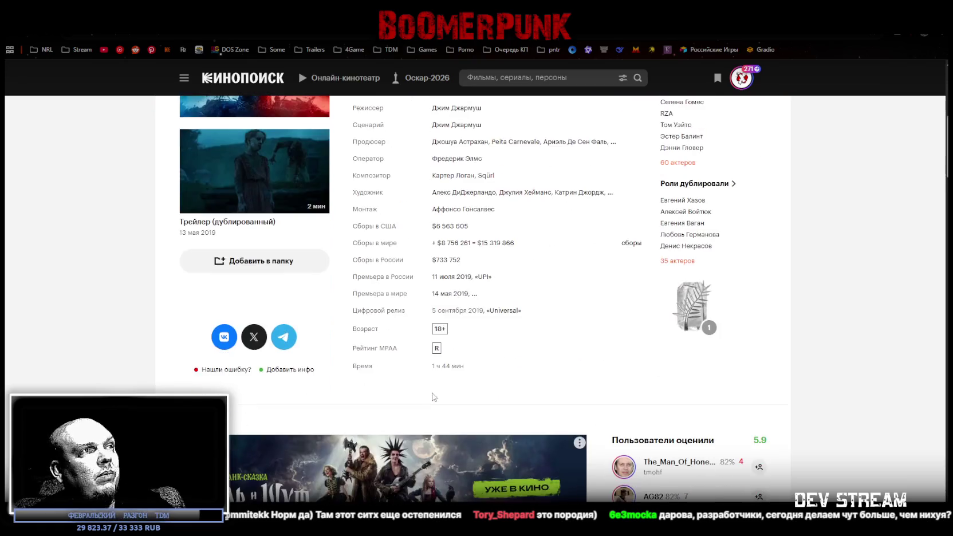
scroll(447, 392, "down", 3)
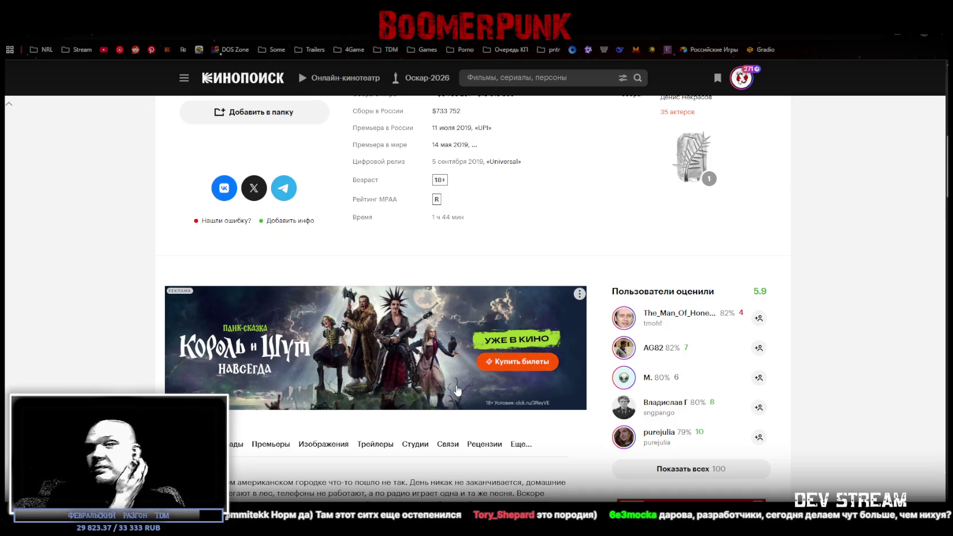
scroll(457, 391, "up", 8)
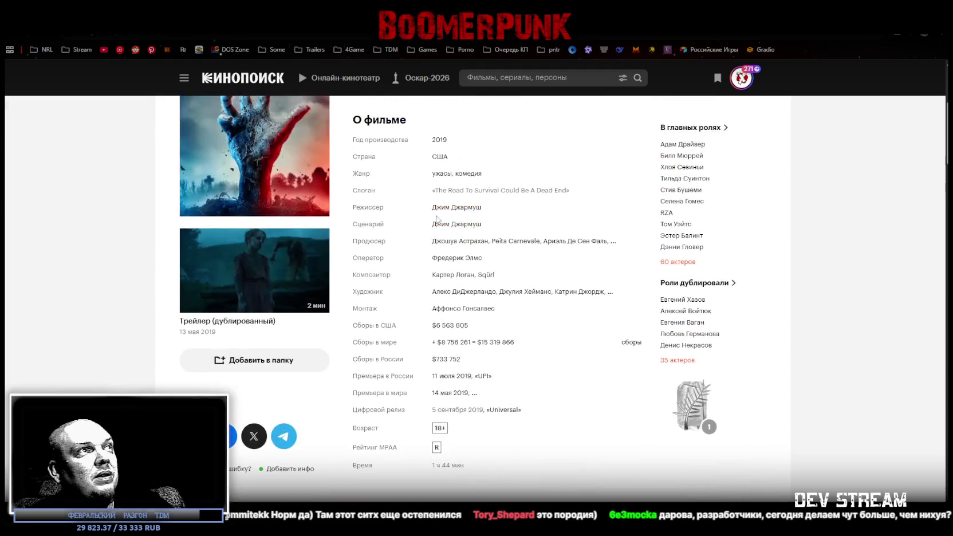
Step: Go back to Джим Джармуш's filmography and scroll through the directed films
key("alt+Left")
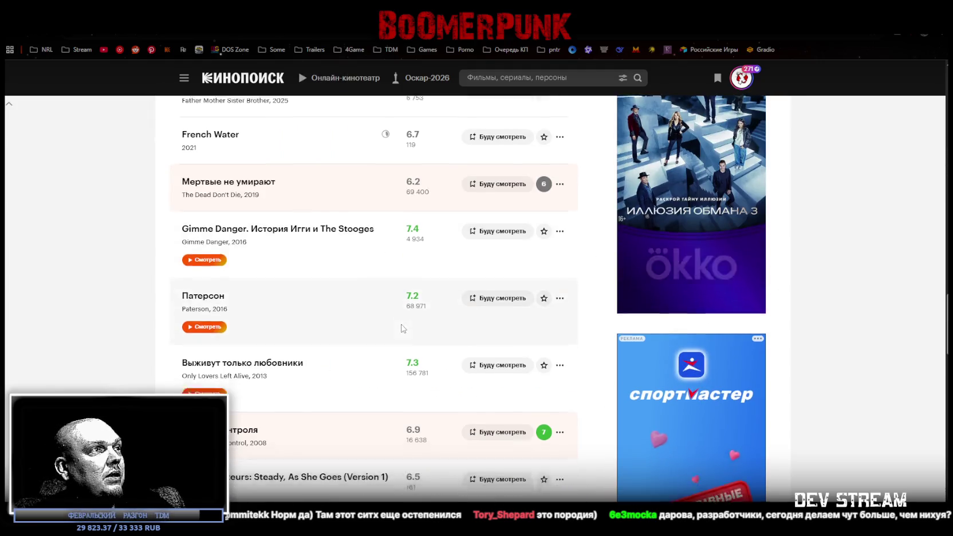
scroll(400, 330, "down", 4)
mouse_move(224, 192)
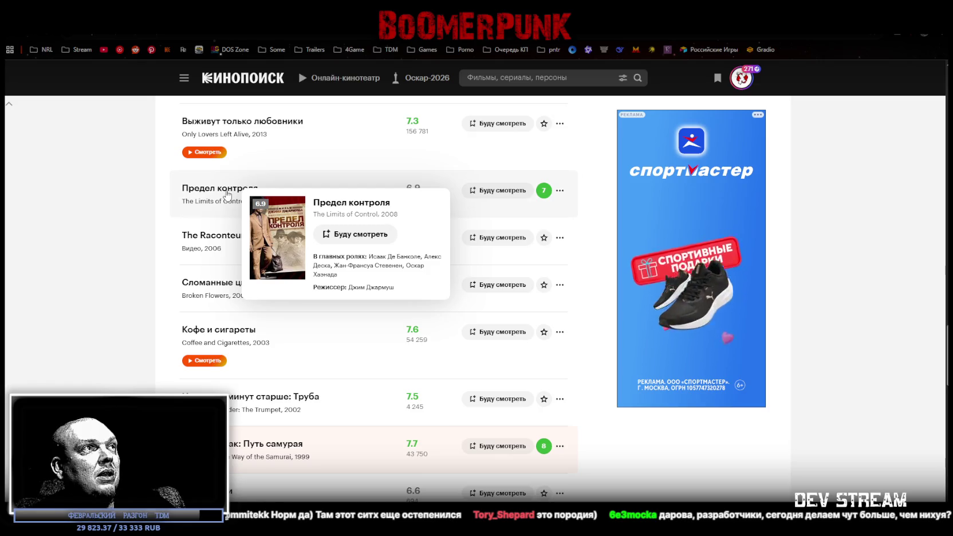
scroll(101, 224, "up", 3)
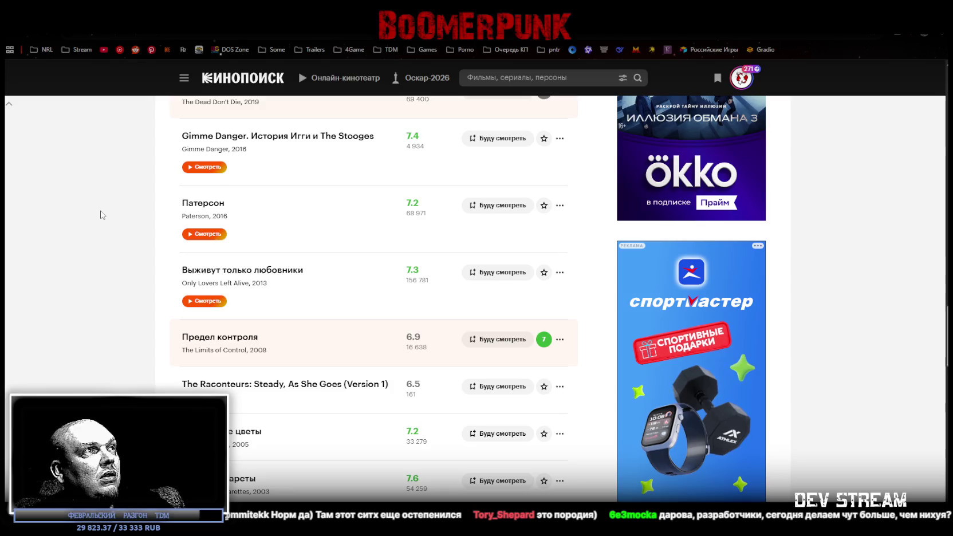
scroll(101, 212, "up", 3)
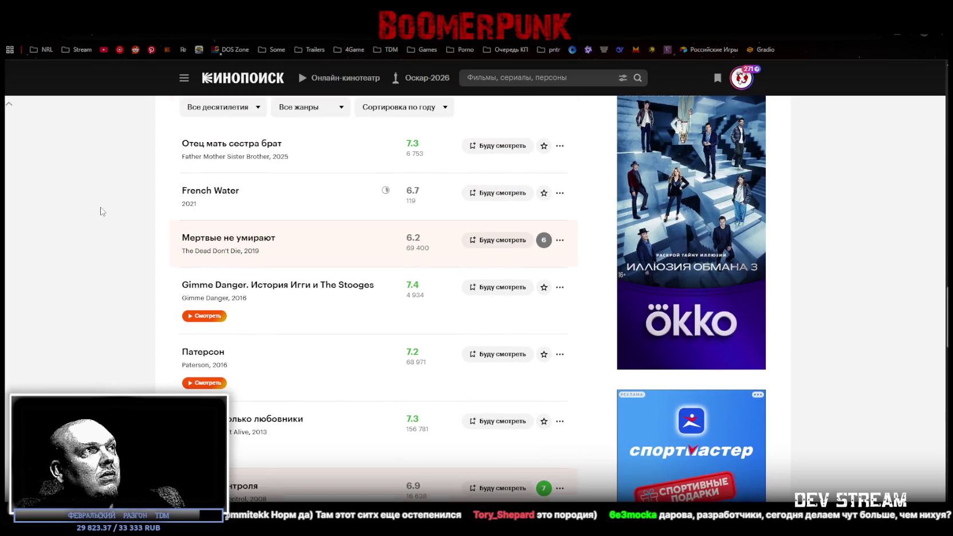
scroll(102, 211, "up", 1)
scroll(101, 211, "down", 3)
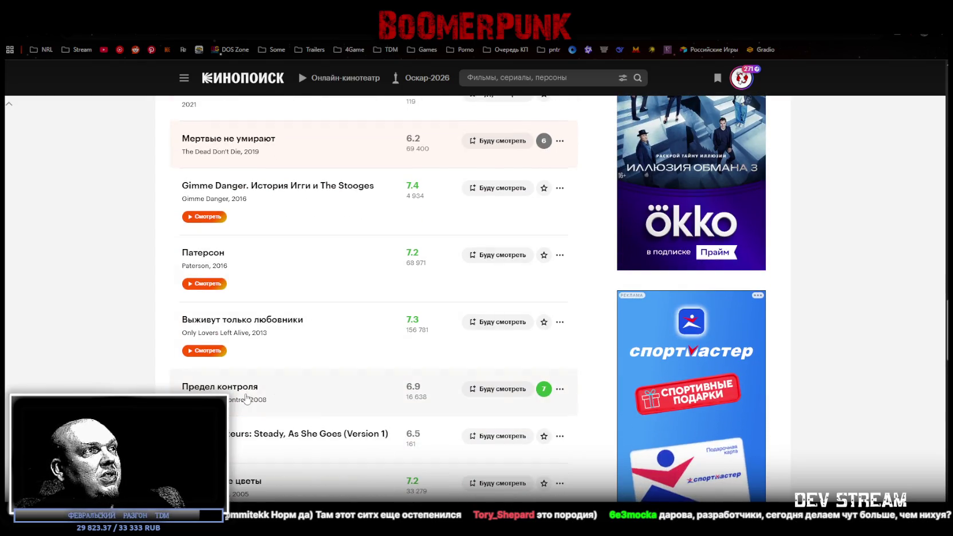
mouse_move(241, 385)
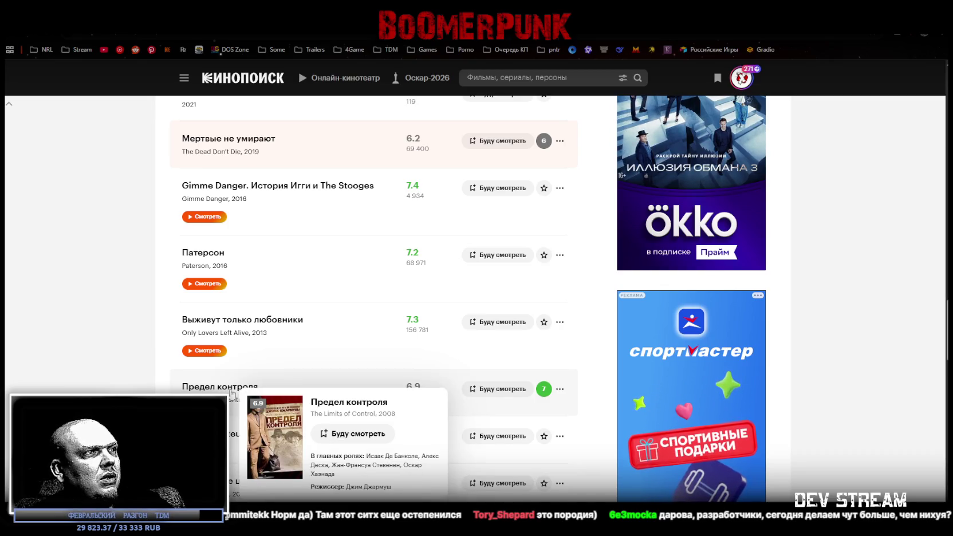
Step: Visit the Предел контроля film page, then return to the 29-film Режиссер list
left_click(232, 388)
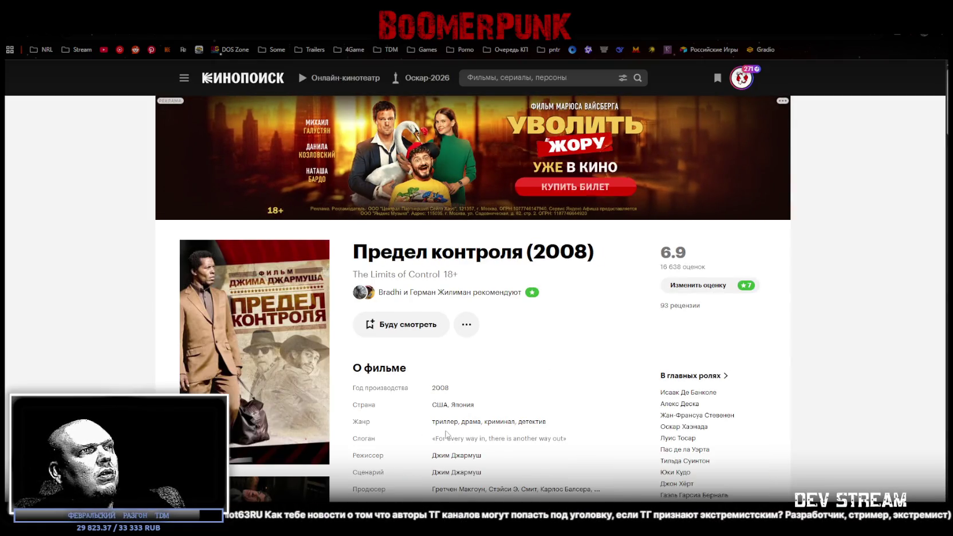
mouse_move(306, 77)
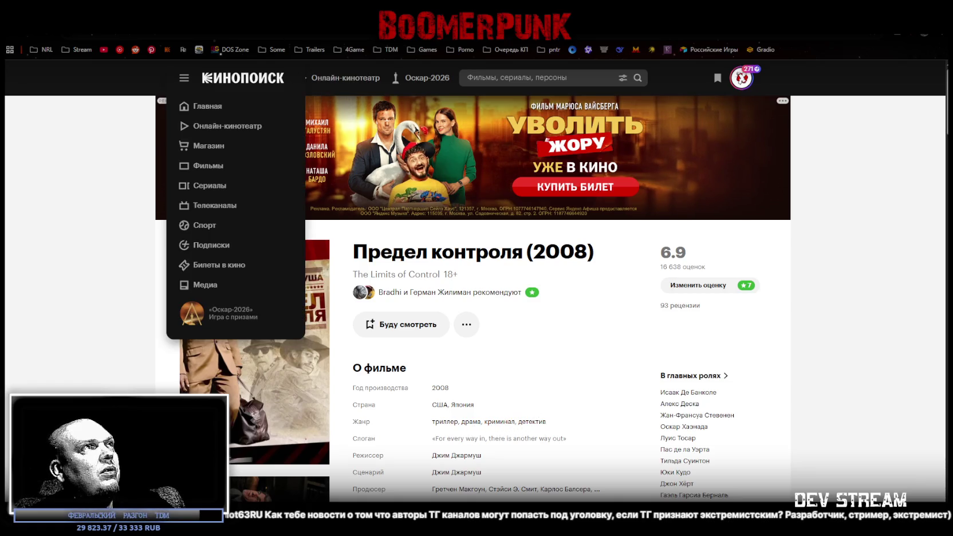
key("alt+Left")
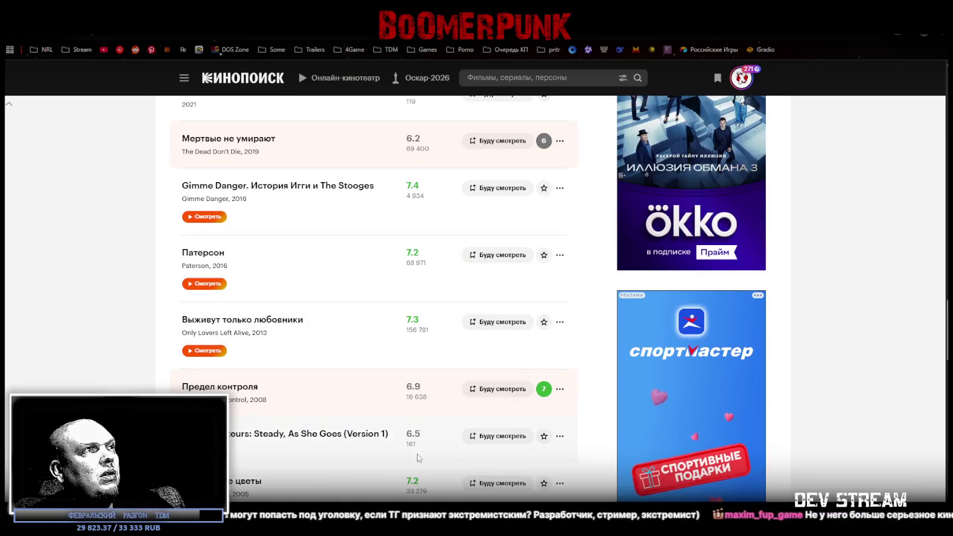
scroll(417, 458, "up", 2)
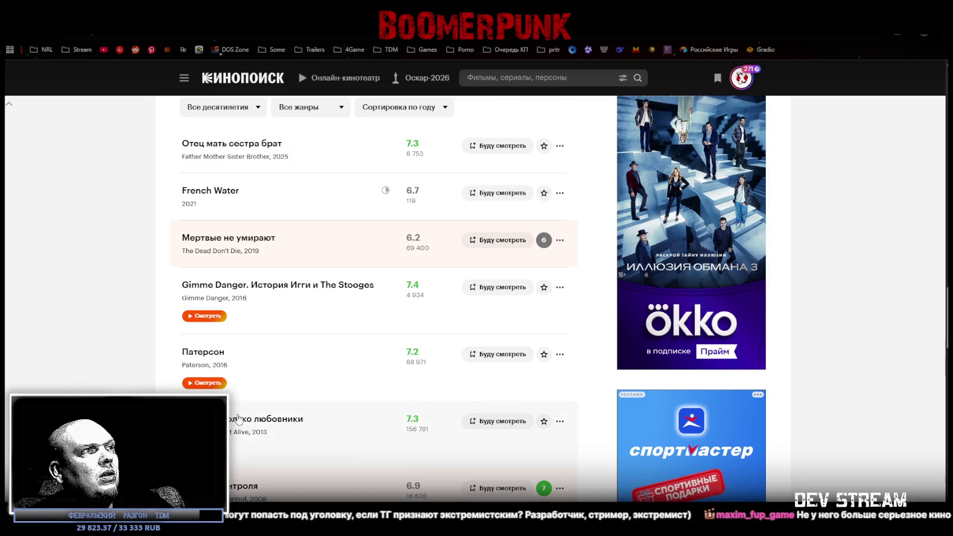
mouse_move(244, 424)
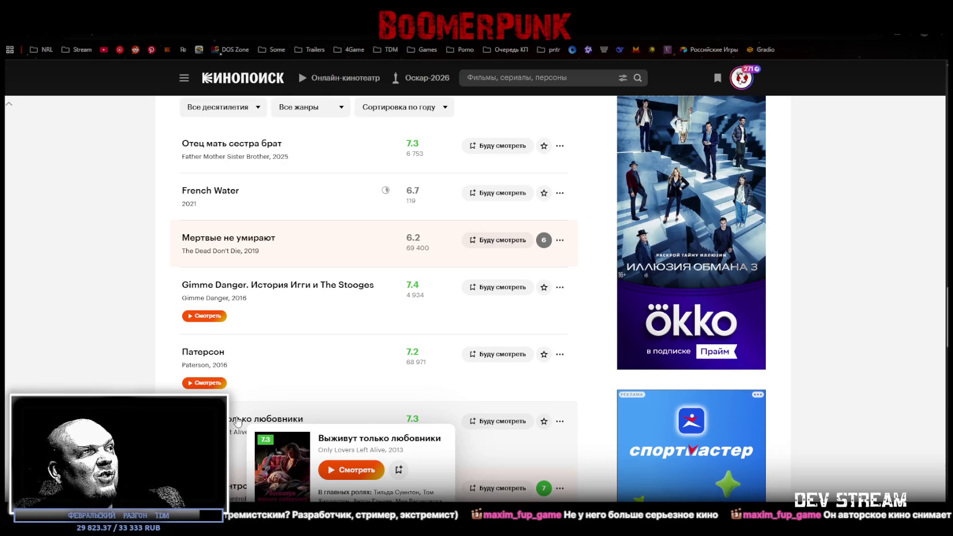
mouse_move(221, 360)
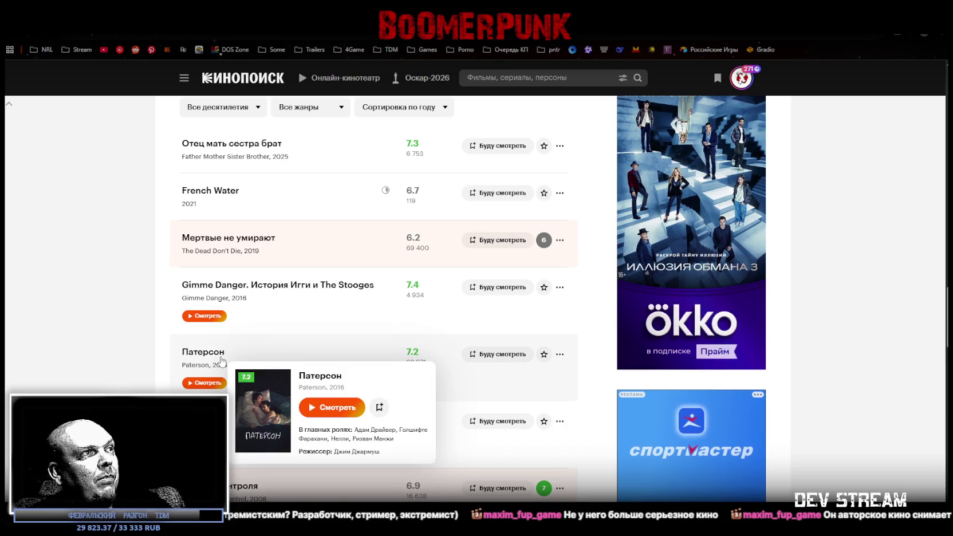
mouse_move(251, 289)
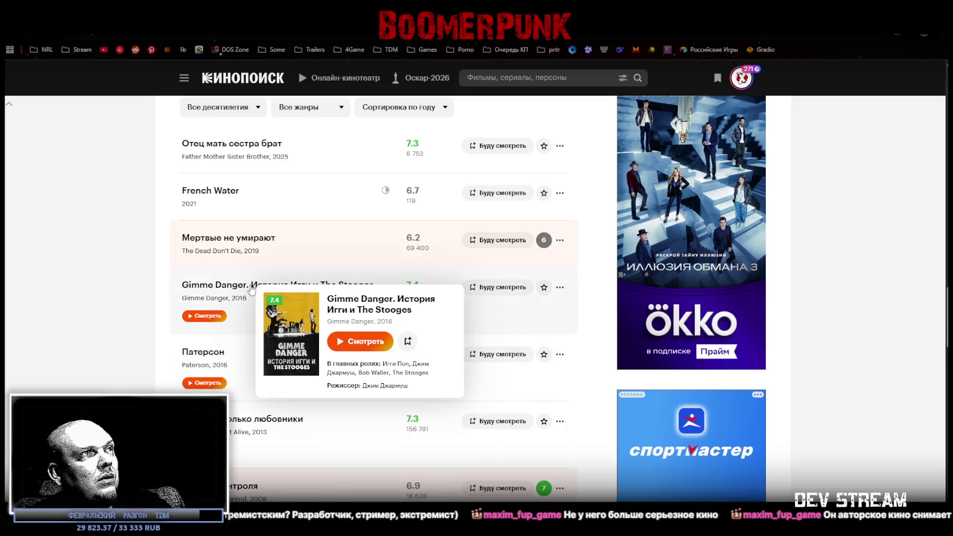
scroll(316, 330, "up", 3)
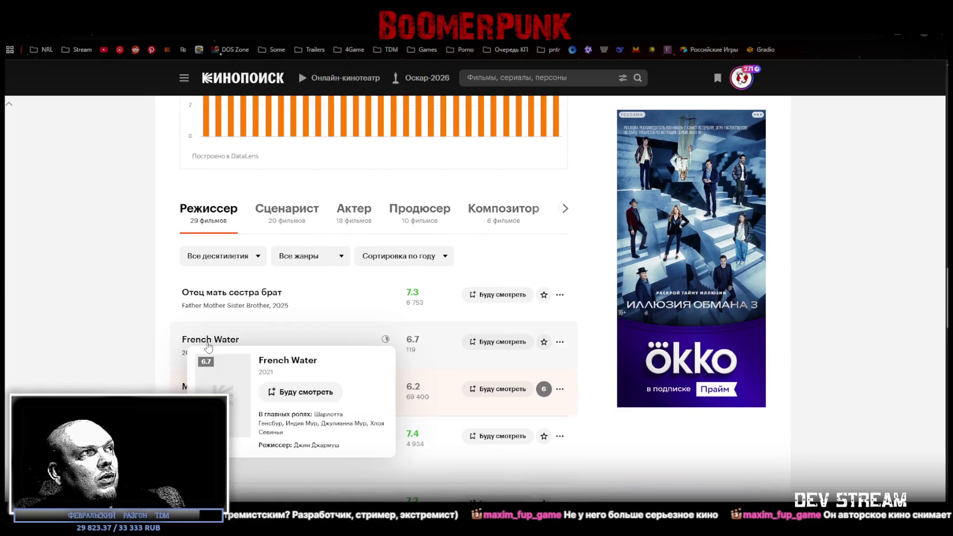
scroll(270, 283, "down", 1)
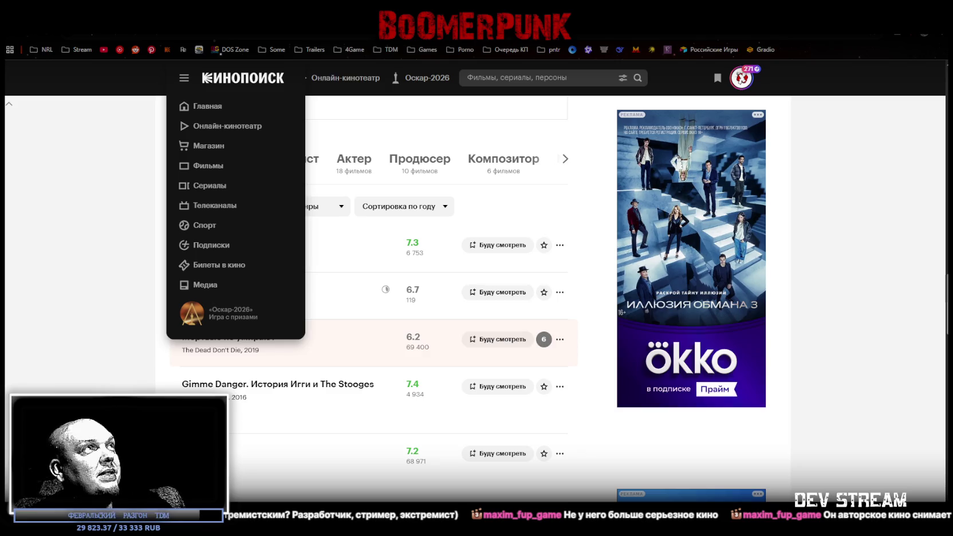
Step: Bring up the Unity arcade cabinet scene, then return to the Unidraw board шиза
key("alt+Tab")
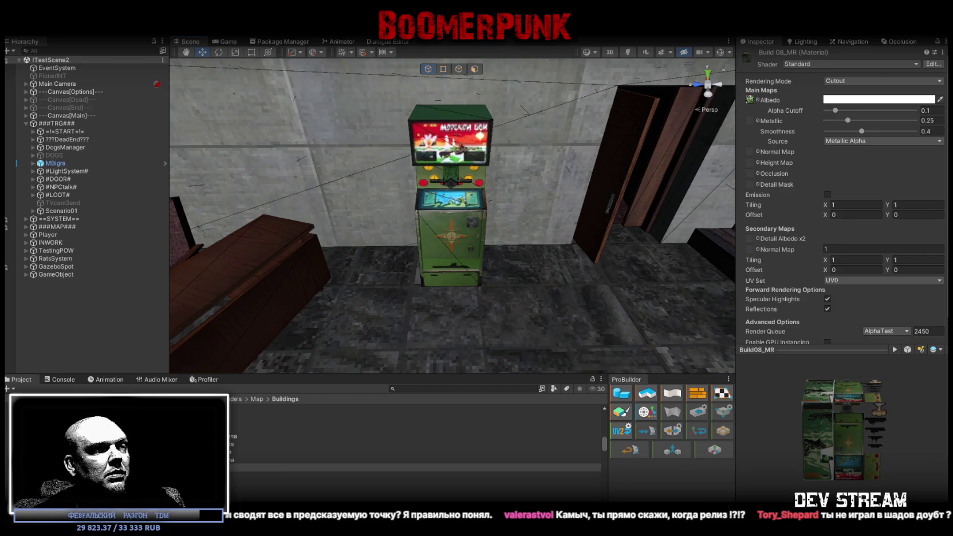
key("alt+Tab")
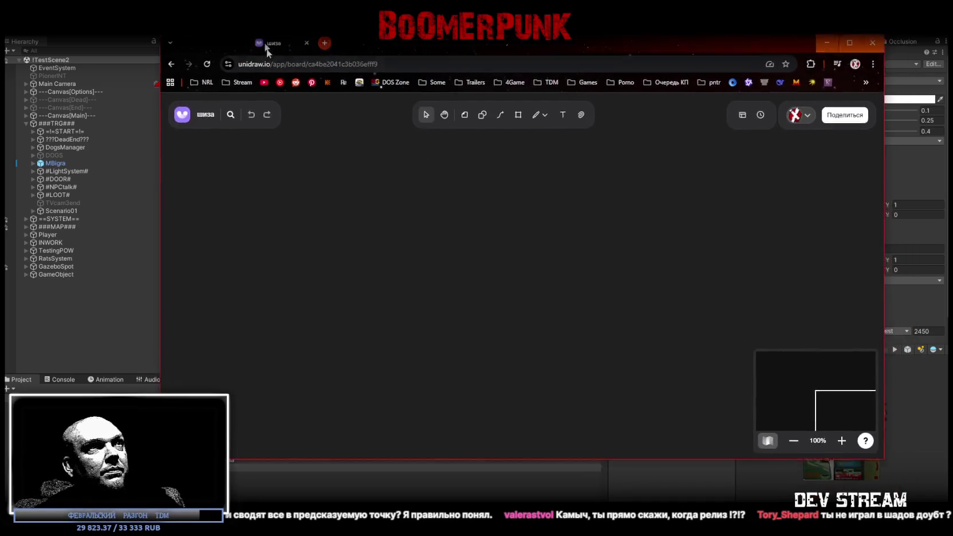
Step: Place a purple sticky note on the board and label it 1
left_click(483, 128)
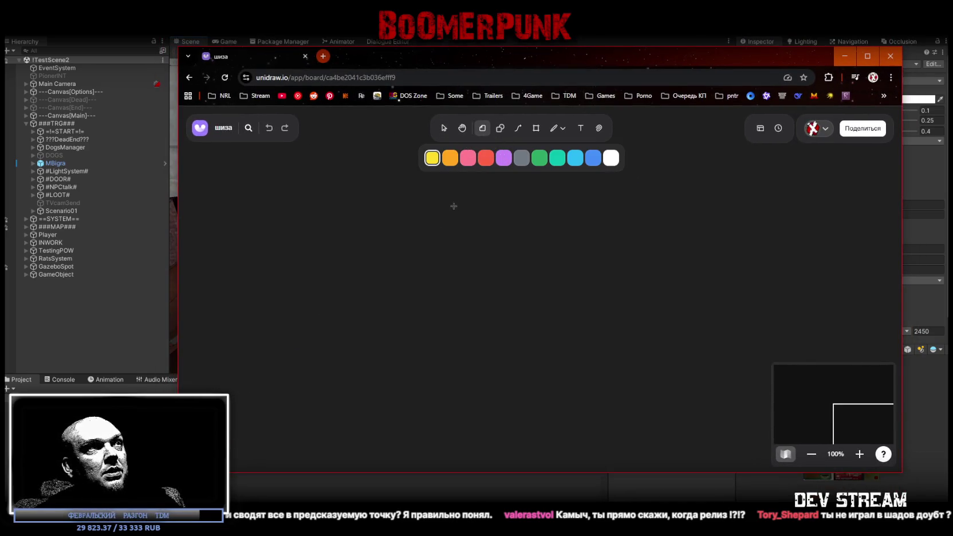
left_click(504, 156)
left_click(445, 237)
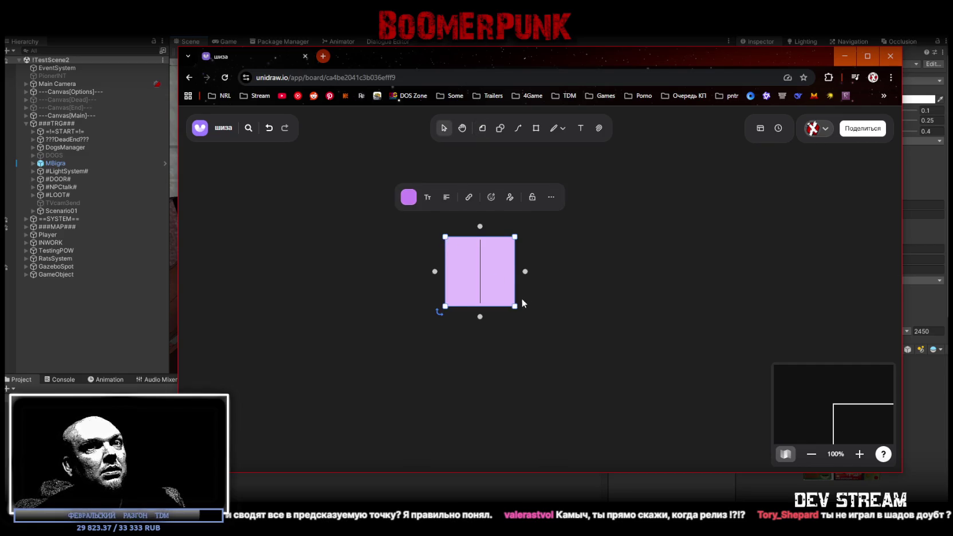
scroll(522, 298, "down", 3)
scroll(497, 301, "up", 2)
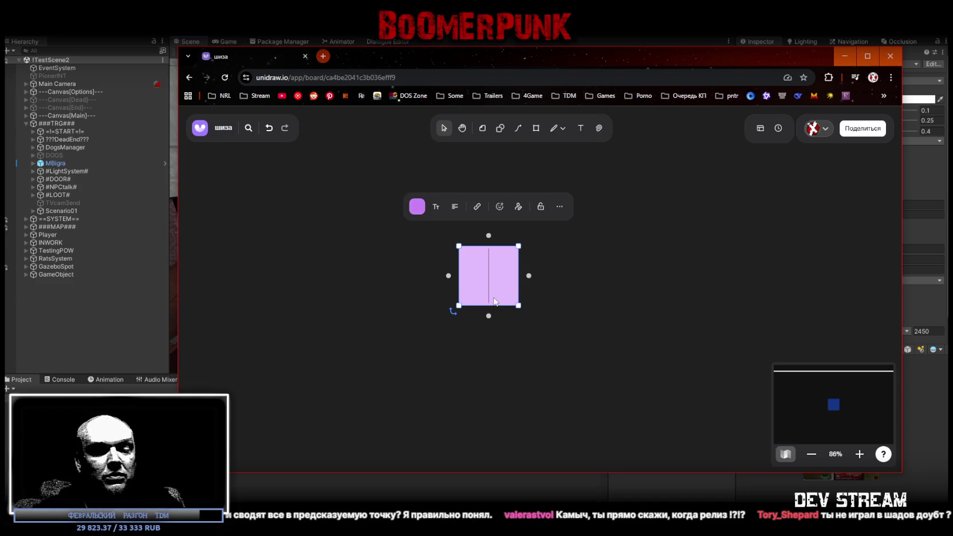
type("1")
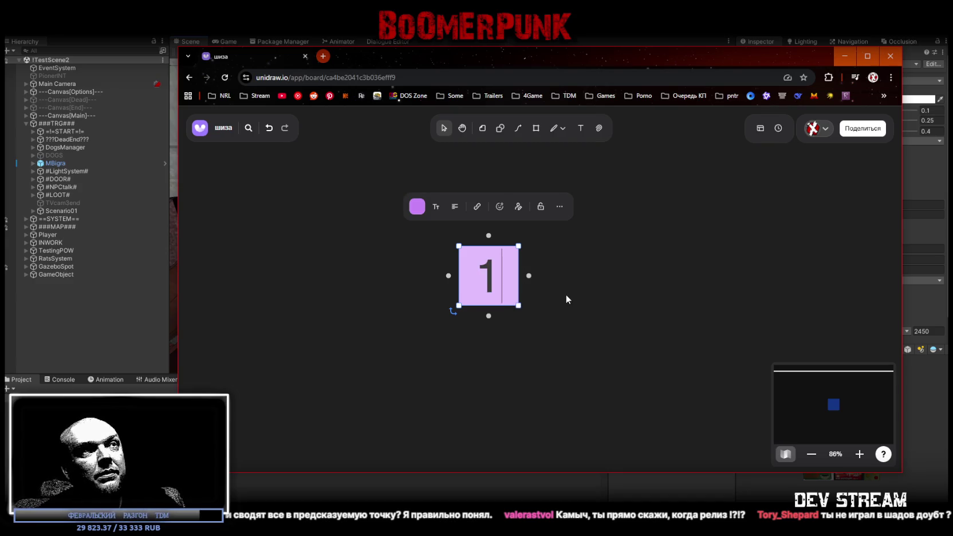
left_click(566, 294)
Step: Add four connected purple notes to the right of note 1, forming a row of five
left_click(514, 302)
scroll(543, 316, "down", 4)
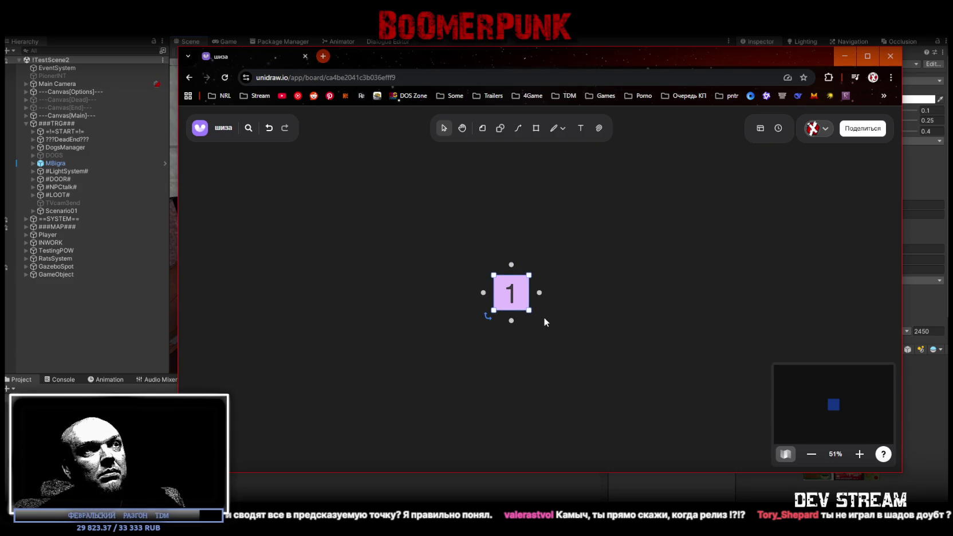
left_click(536, 293)
left_click(592, 293)
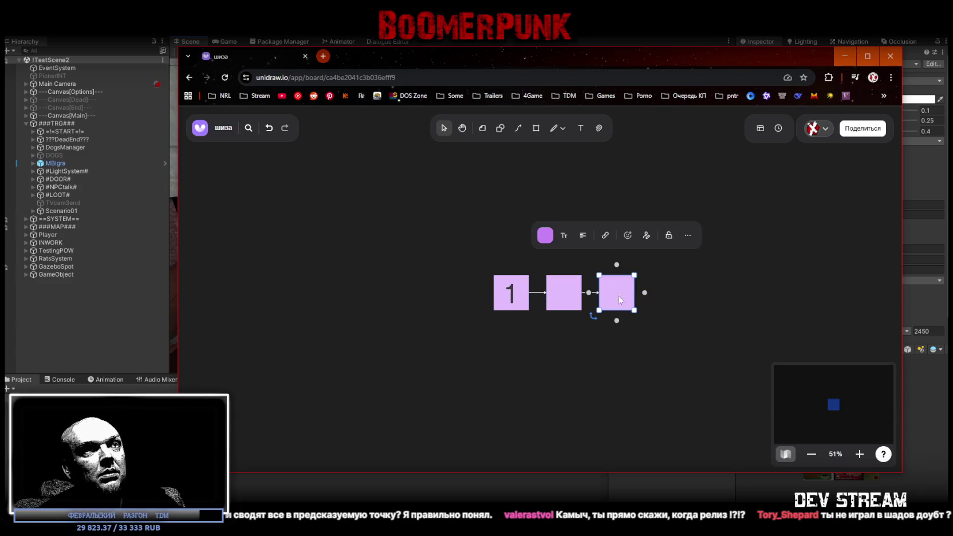
left_click(644, 293)
left_click(699, 294)
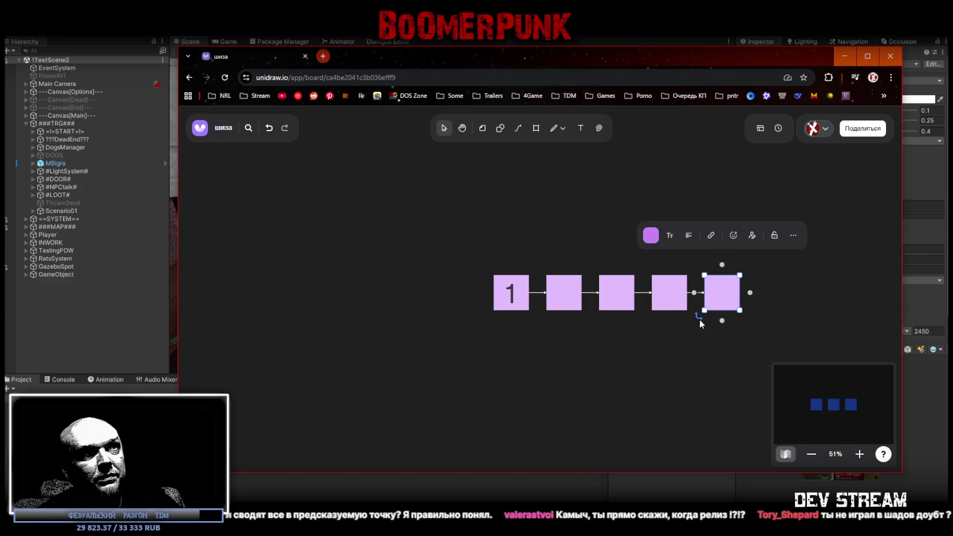
scroll(691, 354, "down", 4)
scroll(691, 354, "up", 3)
left_click_drag(700, 378, 600, 334)
scroll(601, 335, "down", 4)
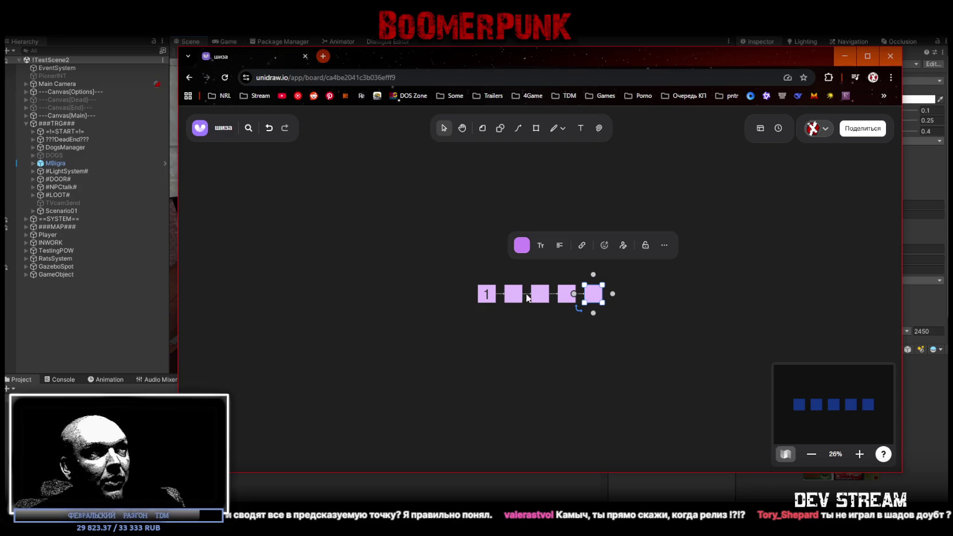
Step: Drag the row's notes outward so they are evenly spaced further apart
left_click_drag(488, 299, 387, 299)
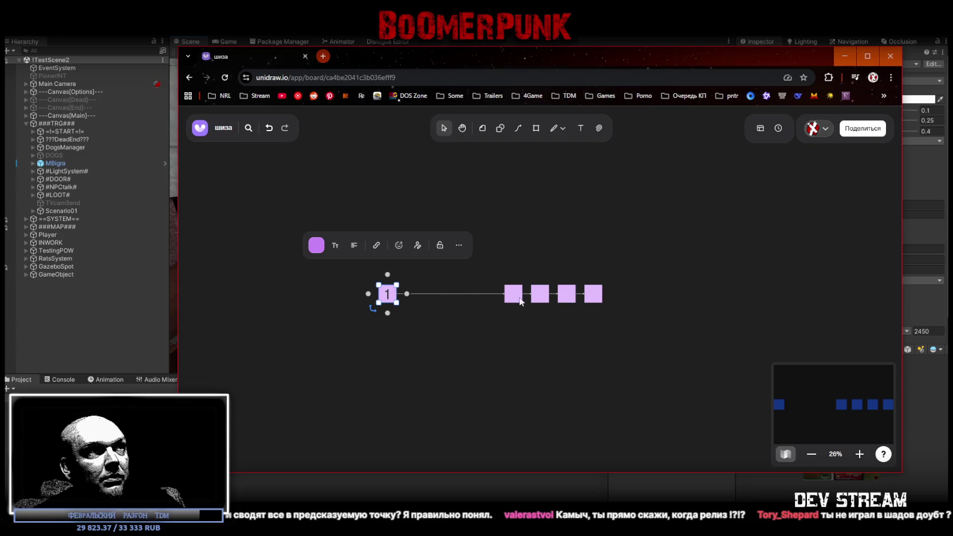
left_click_drag(520, 298, 475, 297)
left_click_drag(600, 297, 668, 295)
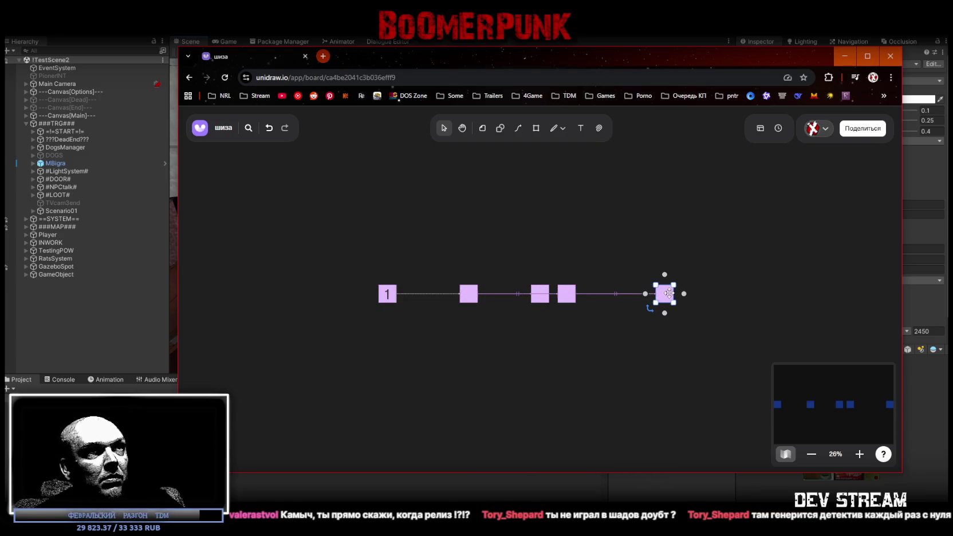
left_click_drag(567, 294, 593, 293)
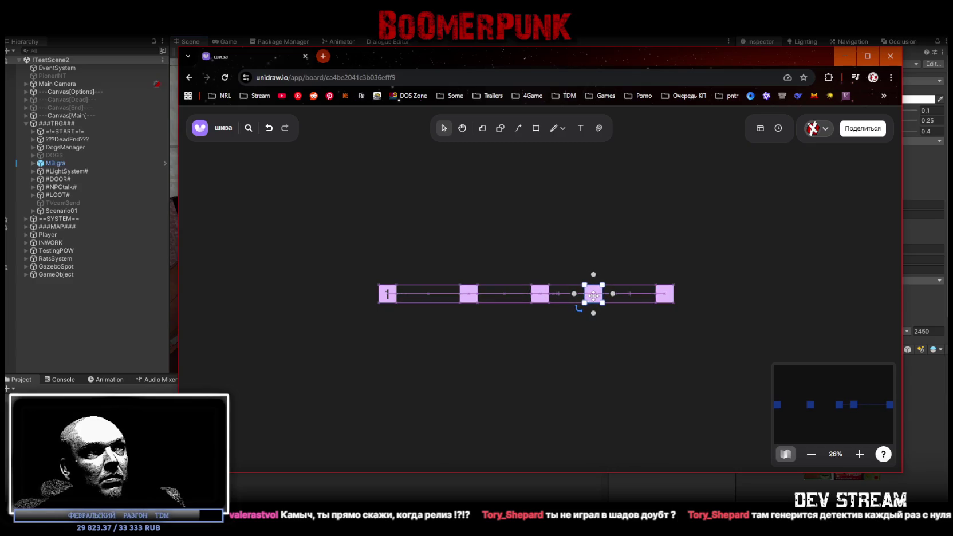
Step: Branch a linked note below note 1 and chain three more into a lower row of four
left_click(387, 298)
mouse_move(388, 312)
left_mouse_down()
mouse_move(393, 328)
mouse_move(470, 342)
mouse_move(669, 339)
left_mouse_up()
left_click(488, 343)
left_click(560, 339)
left_click(614, 340)
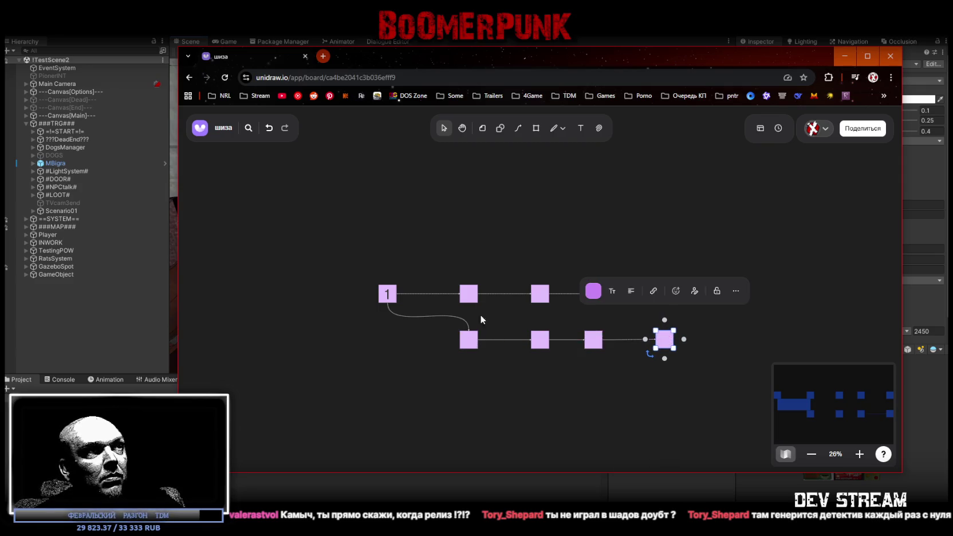
Step: Move the top row of four notes upward and reattach the lower link to note 1's right side
left_click(467, 295)
left_click(541, 291)
left_click_drag(457, 283, 690, 297)
left_click_drag(546, 291, 546, 236)
left_click(390, 323)
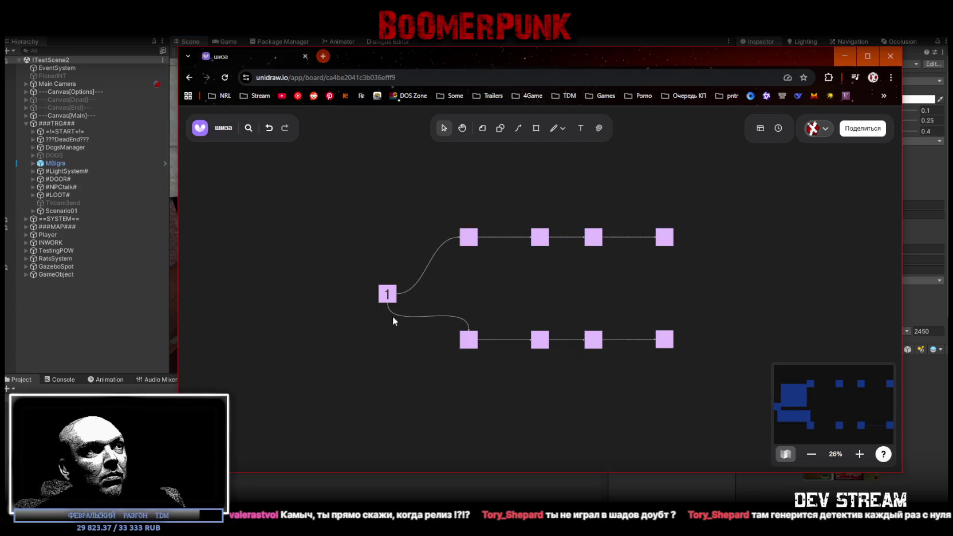
left_click(398, 315)
left_click_drag(387, 304, 396, 294)
left_click(513, 282)
Step: Duplicate the top row as a middle row linked to note 1, deleting its extra first note
mouse_move(457, 226)
left_mouse_down()
mouse_move(549, 246)
mouse_move(689, 238)
mouse_move(665, 246)
mouse_move(668, 271)
mouse_move(670, 244)
mouse_move(494, 235)
mouse_move(474, 239)
mouse_move(458, 277)
mouse_move(409, 292)
mouse_move(462, 285)
left_mouse_up()
left_click(669, 243)
key("ctrl+d")
left_click(387, 294)
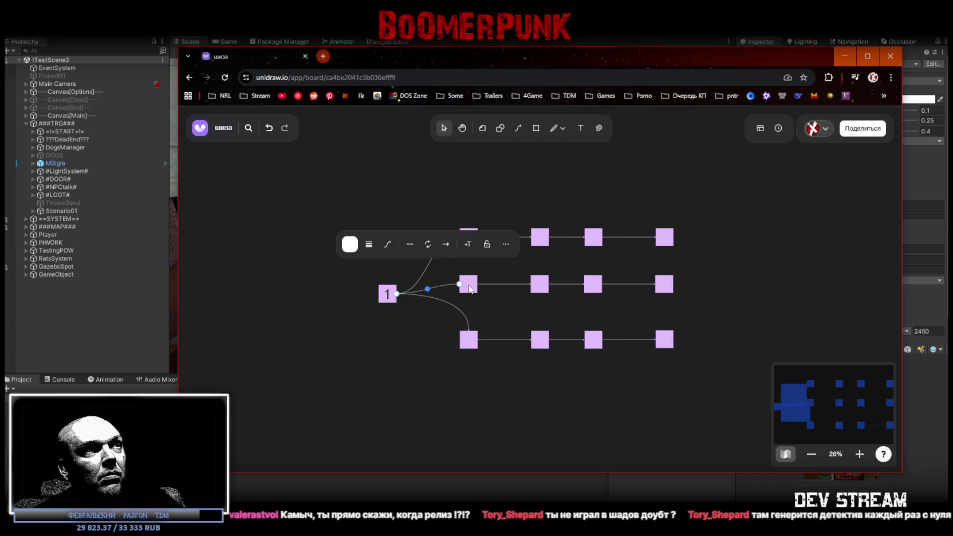
left_click(471, 288)
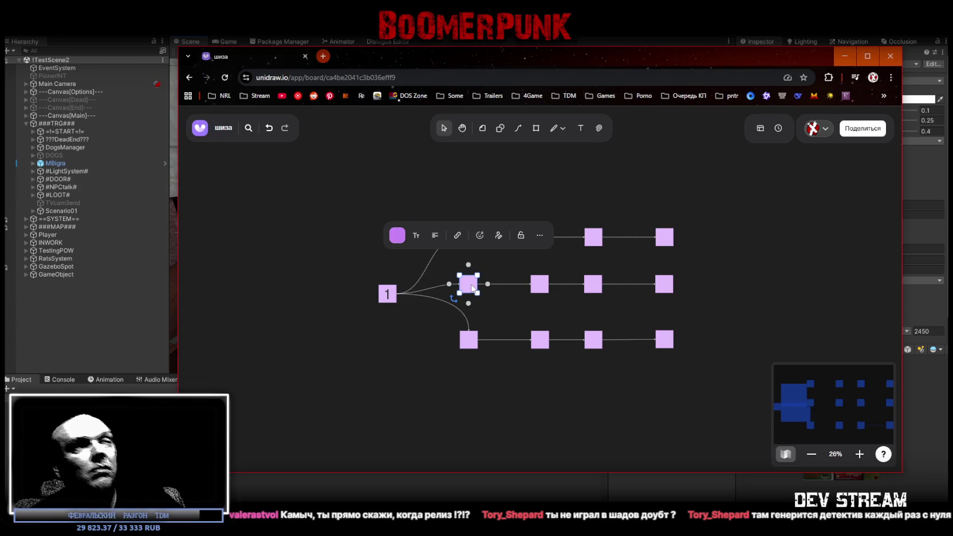
key("Delete")
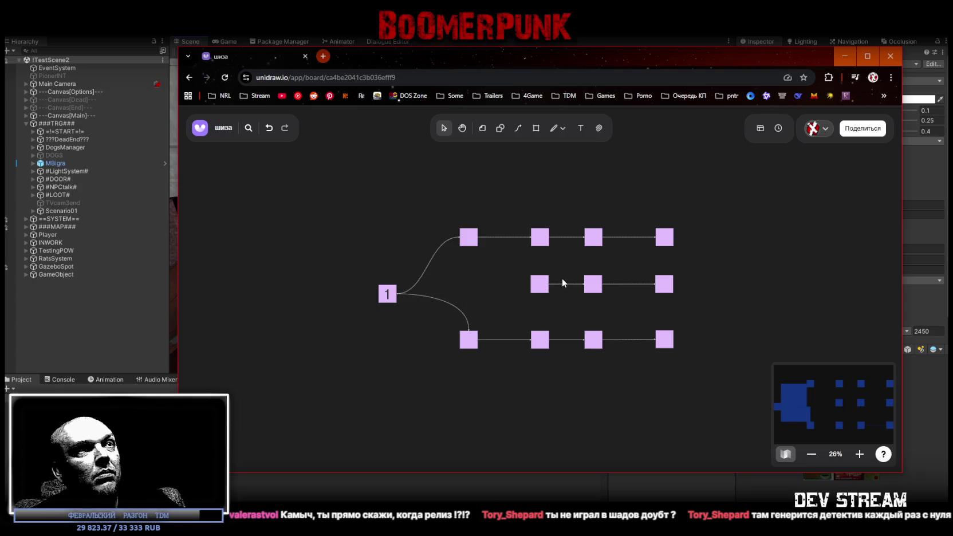
Step: Copy the middle row lower down, delete the surplus end notes, and reposition the remaining end notes
left_click_drag(518, 272, 727, 292)
mouse_move(666, 285)
left_mouse_down()
mouse_move(657, 378)
mouse_move(666, 390)
left_mouse_up()
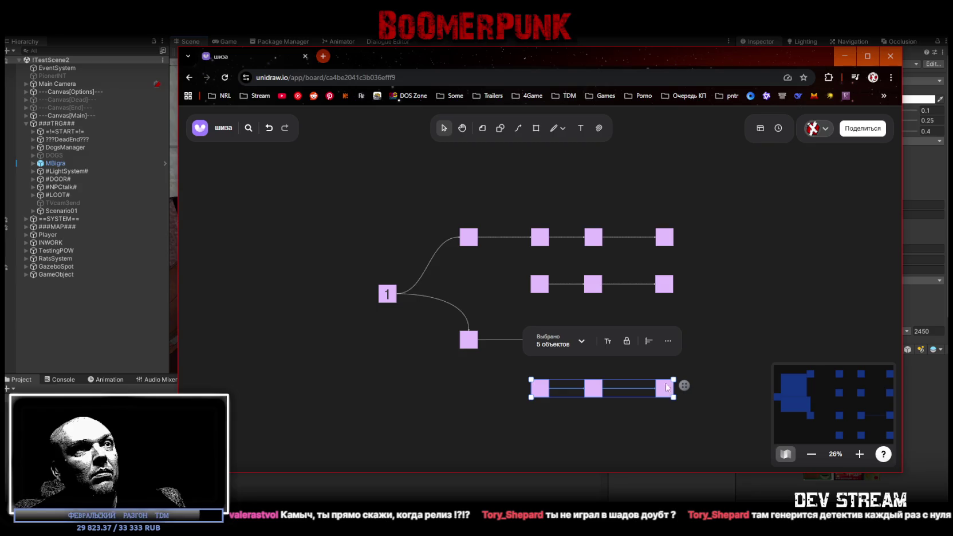
left_click(687, 342)
left_click(669, 382)
left_click(664, 284, "shift")
key("Delete")
left_click_drag(671, 344, 670, 368)
left_click_drag(665, 246, 667, 274)
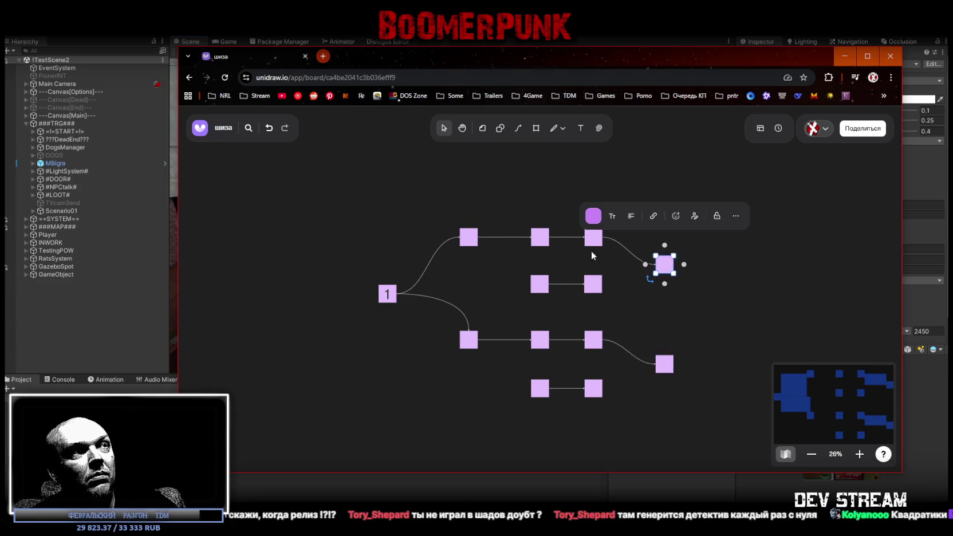
Step: Draw connectors forking the top row into the middle row, merging to the end note, and linking the fourth row
left_click(466, 241)
left_click_drag(488, 240, 538, 283)
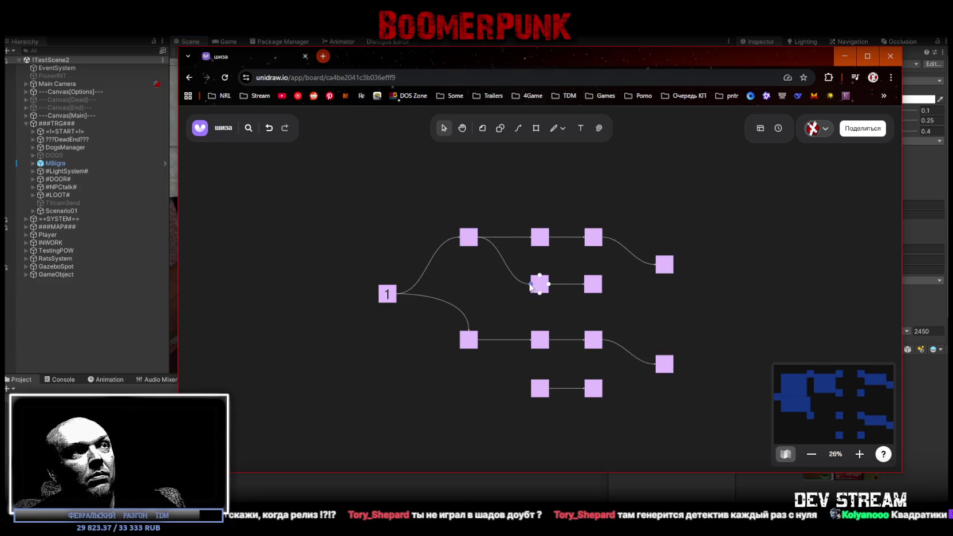
left_click(599, 284)
left_click_drag(612, 283, 656, 271)
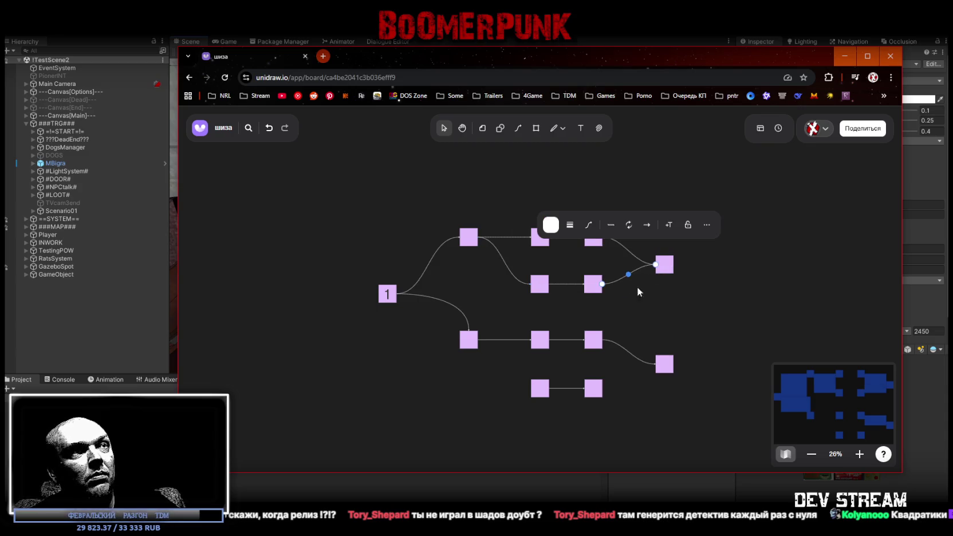
left_click(469, 343)
left_click_drag(489, 343, 540, 388)
Step: Link the fourth row's last note to the lower end note and reattach the lower link to the note's left side
left_click(600, 390)
left_click_drag(613, 389, 650, 365)
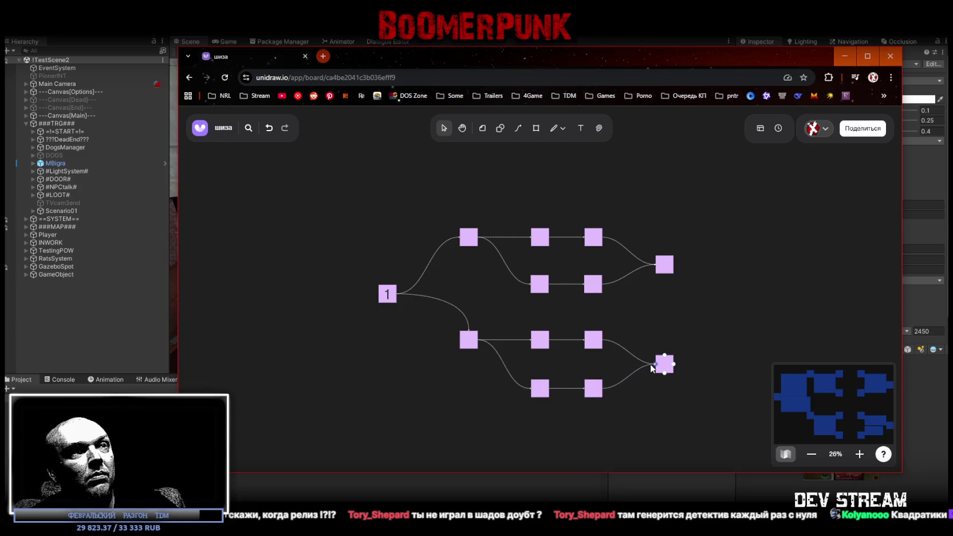
left_click(708, 326)
left_click(696, 288)
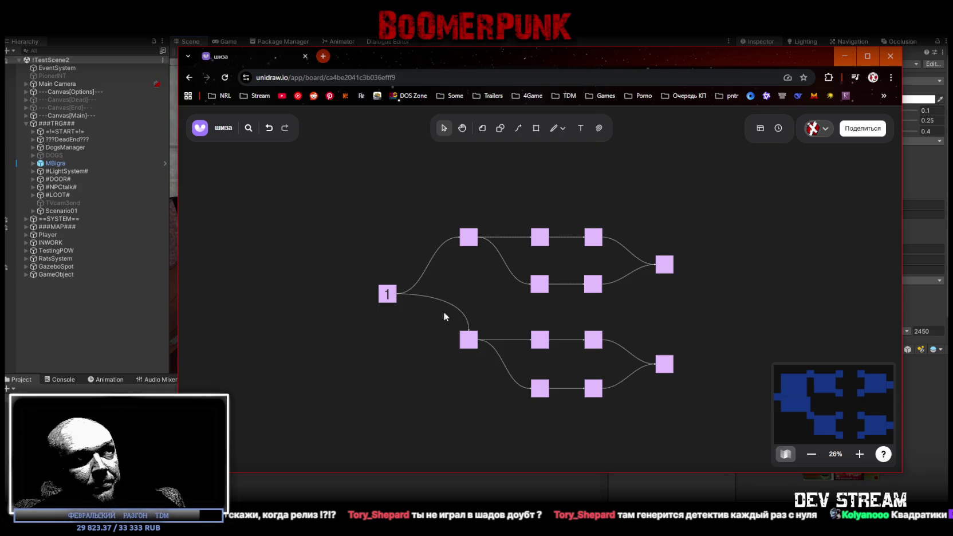
left_click(470, 329)
left_click_drag(468, 332, 458, 342)
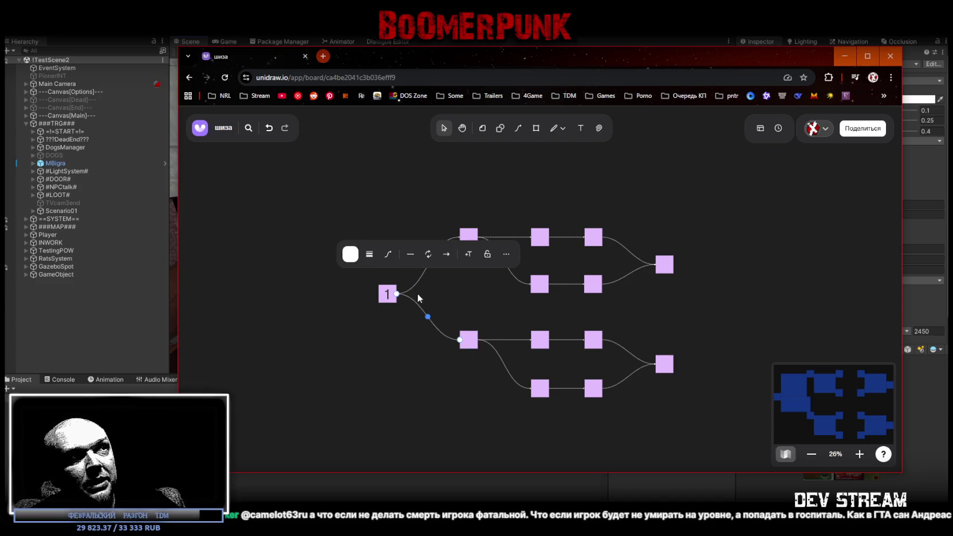
left_click(460, 297)
Step: Raise the middle note pairs and lower the bottom first-level note to even the tree's spacing
left_click(470, 236)
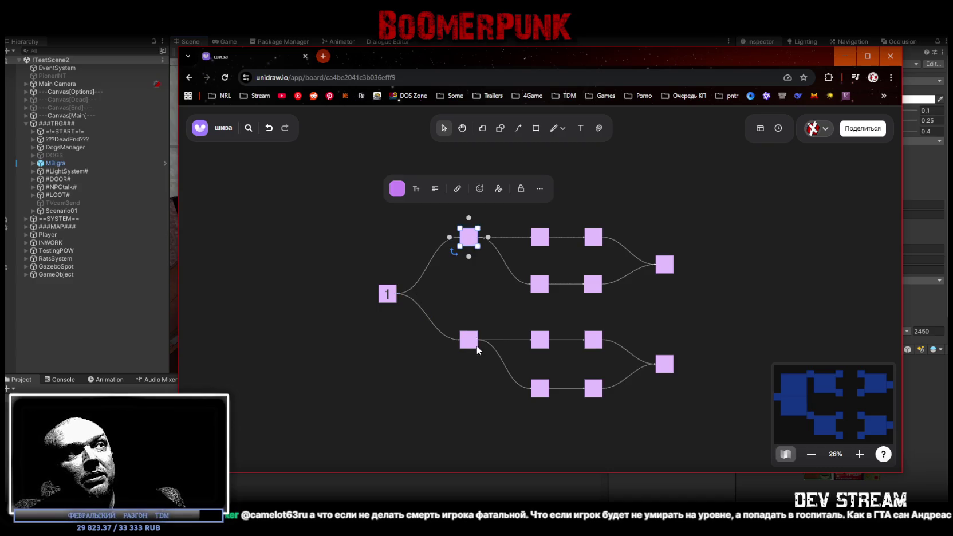
left_click(468, 342)
left_click(478, 236)
mouse_move(532, 220)
left_mouse_down()
mouse_move(605, 241)
mouse_move(594, 212)
left_mouse_up()
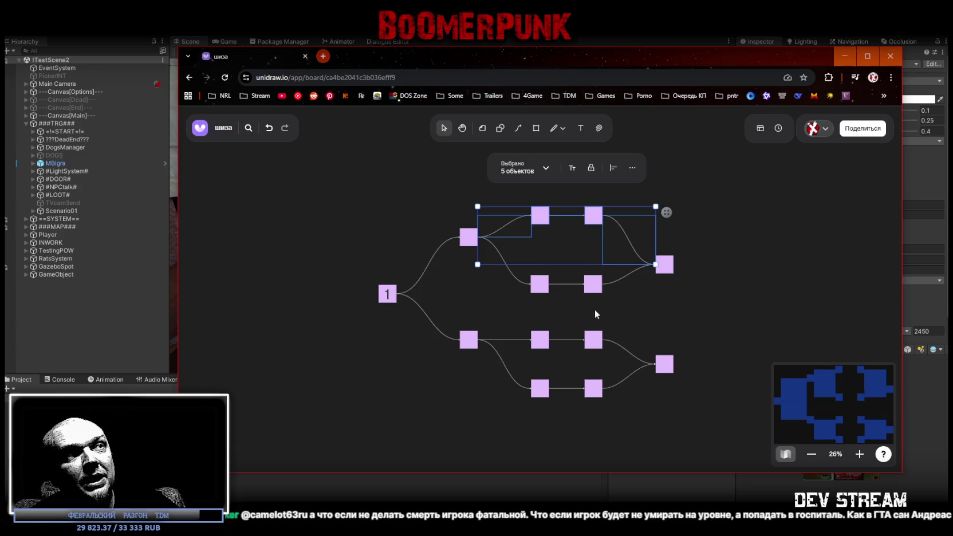
left_click_drag(529, 325, 613, 351)
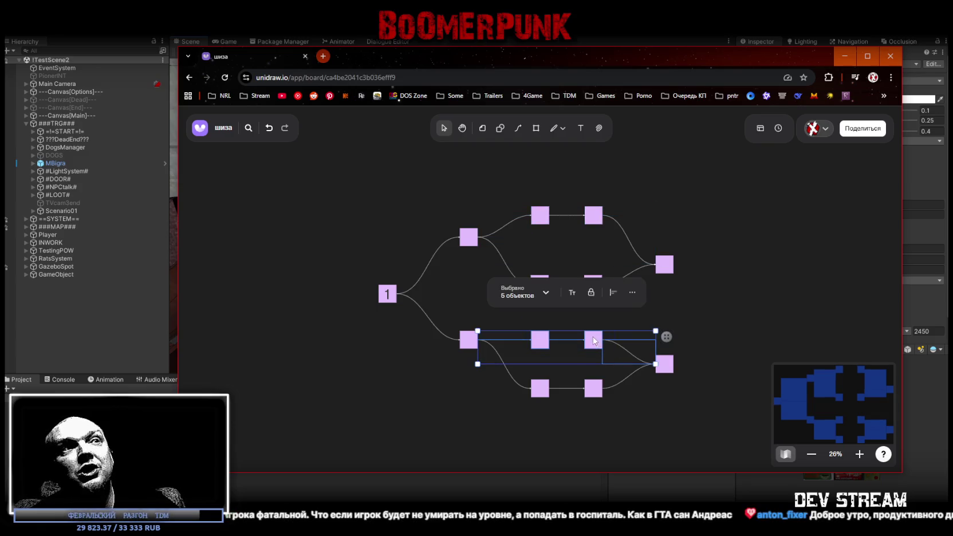
left_click(541, 340)
left_click_drag(540, 340, 540, 322)
left_click_drag(473, 344, 472, 360)
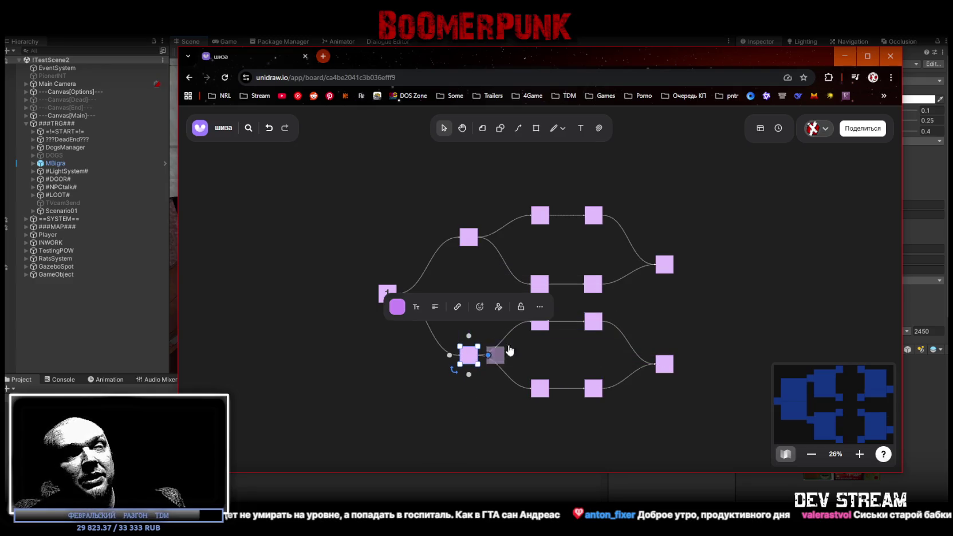
Step: Nudge both end notes so they line up in one column at the right
left_click_drag(672, 368, 677, 351)
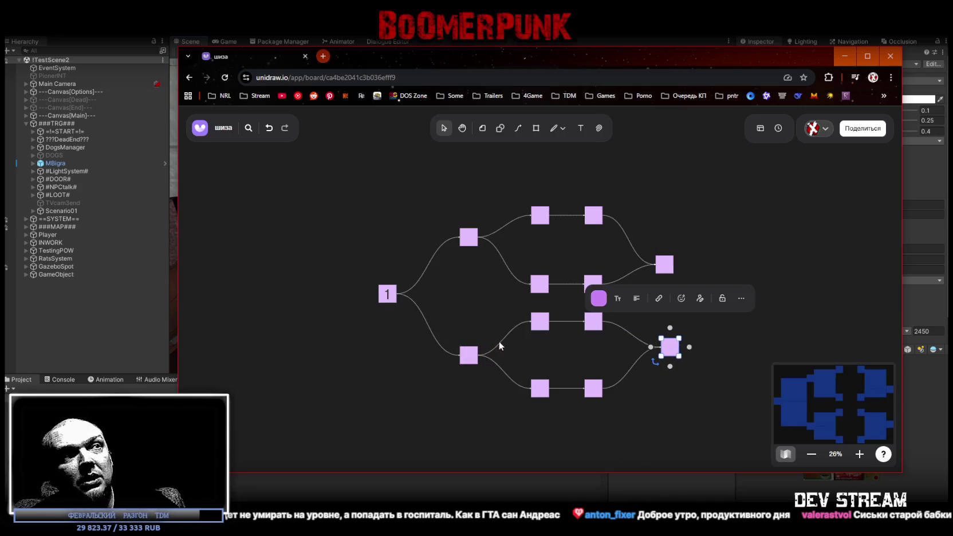
left_click_drag(668, 358, 666, 357)
left_click_drag(671, 272, 676, 273)
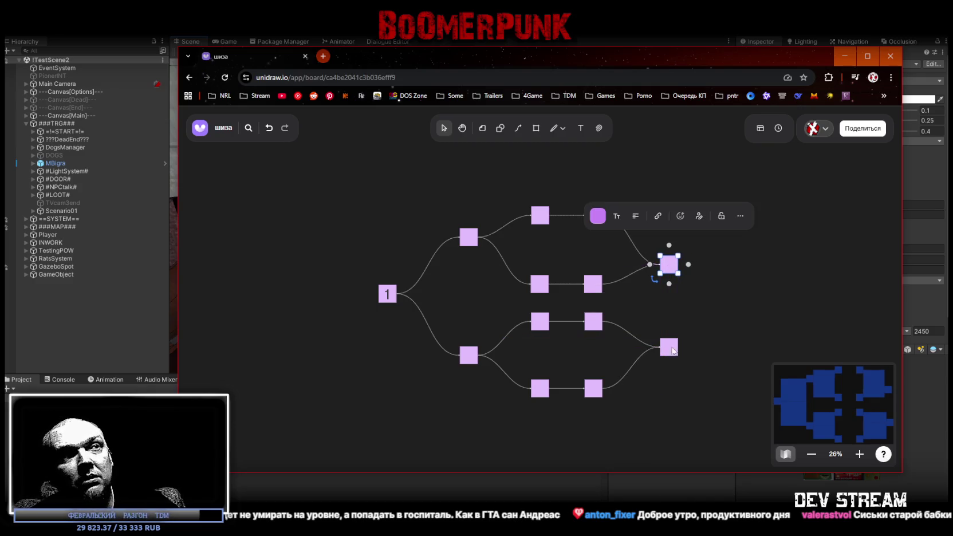
left_click(667, 265)
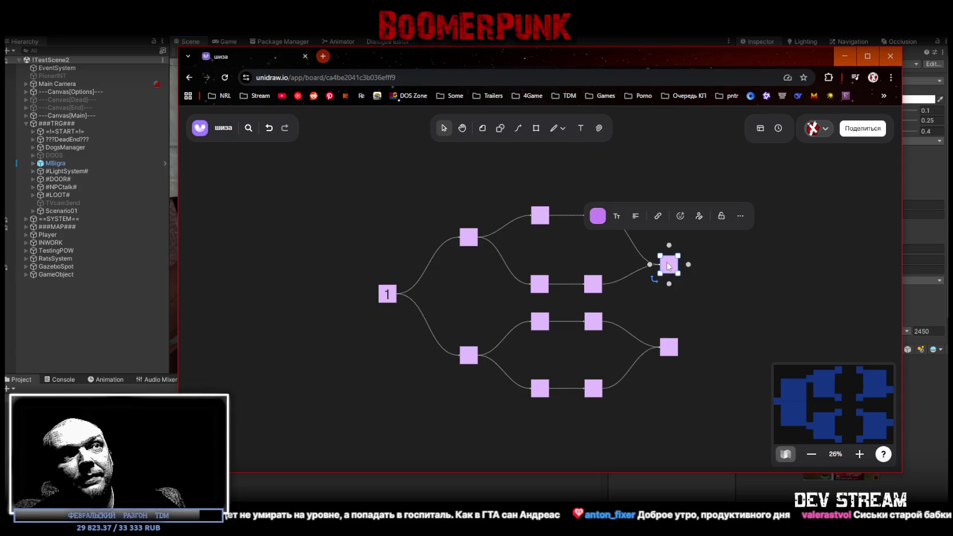
left_click_drag(701, 263, 667, 346)
left_click(474, 288)
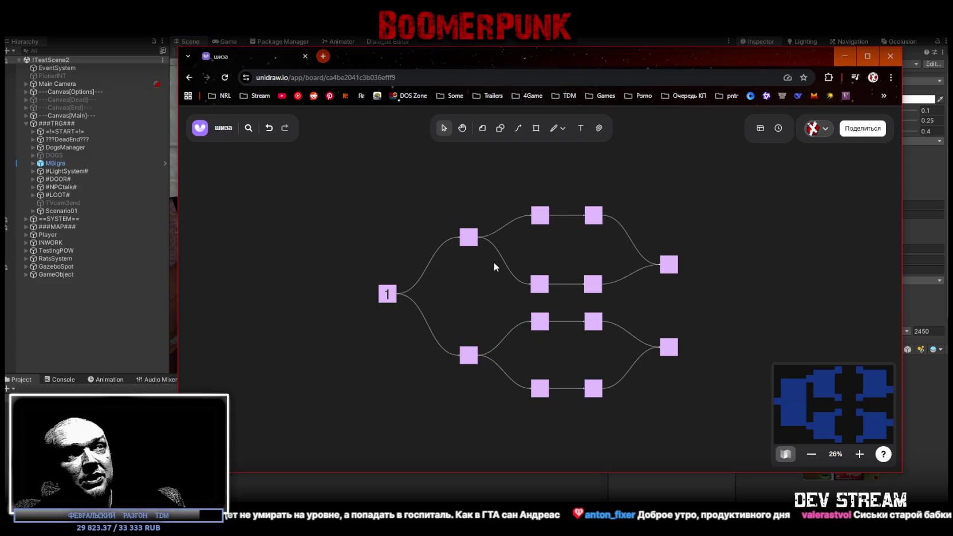
Step: Create a new box straight below node 1 and delete the vertical link between them
scroll(495, 267, "down", 3)
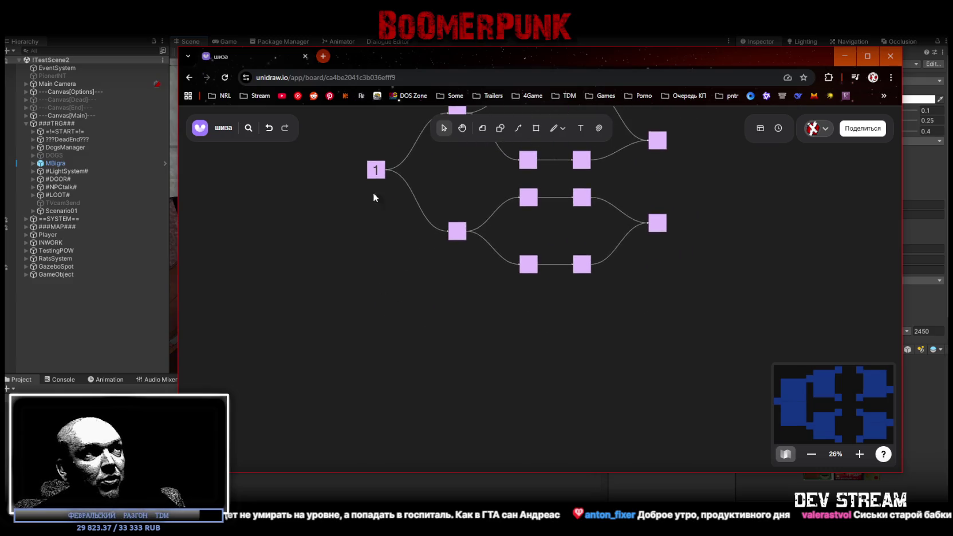
left_click(375, 175)
left_click_drag(376, 189, 373, 410)
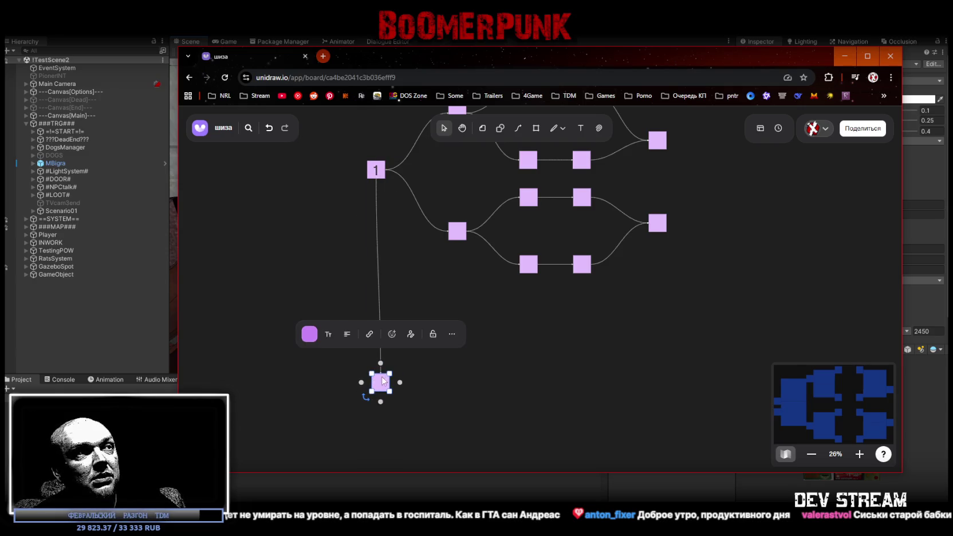
left_click(387, 279)
left_click(377, 270)
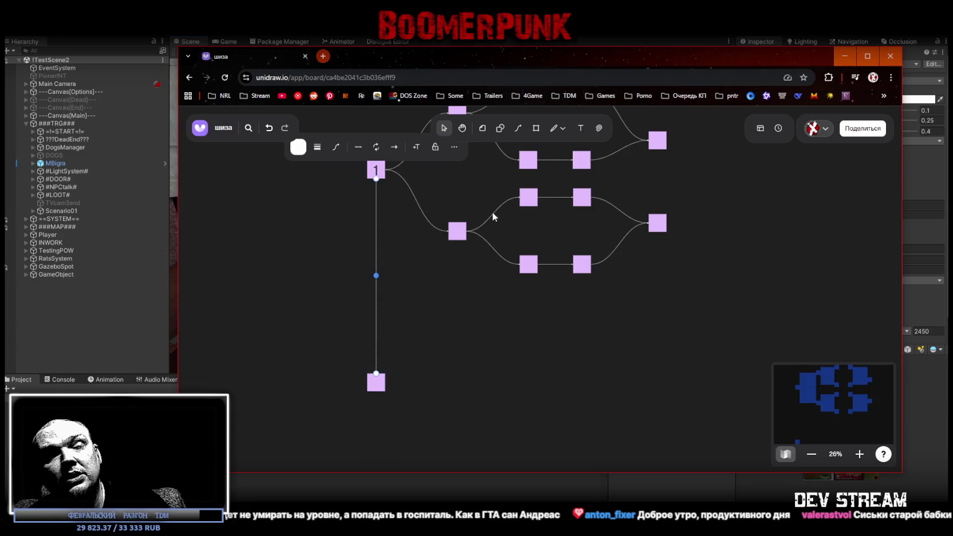
key("Delete")
left_click_drag(378, 392, 378, 389)
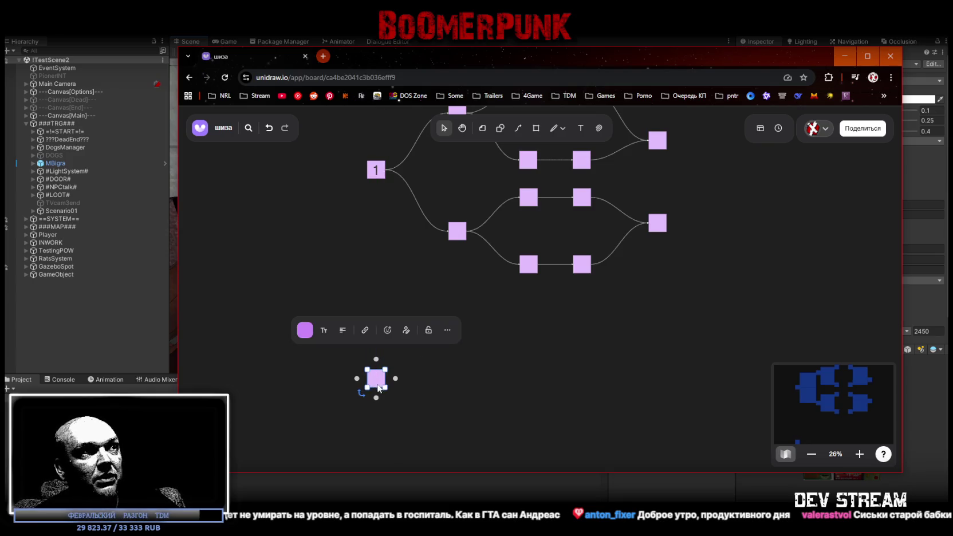
Step: Extend the box into a spaced row of four linked boxes, with a small box above the second
left_click(395, 379)
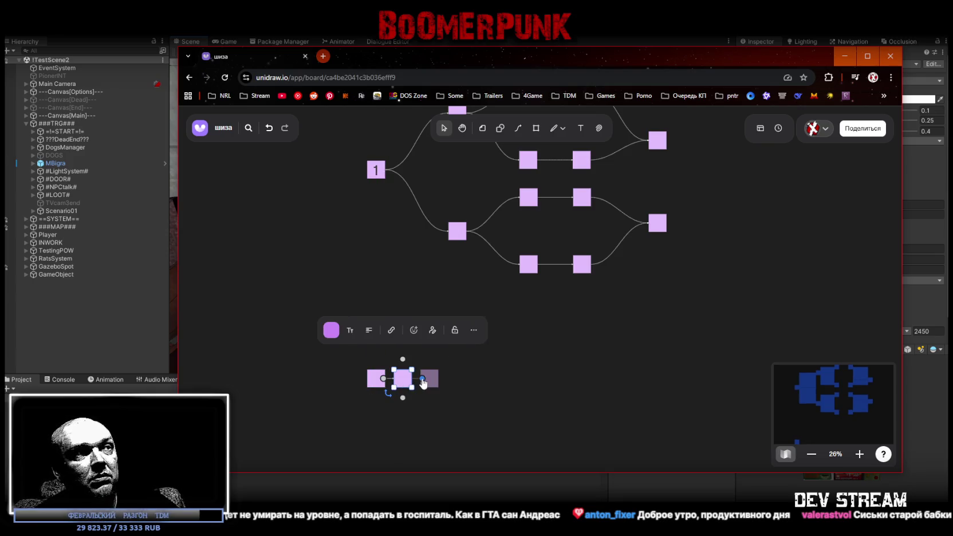
left_click(423, 379)
left_click(451, 379)
left_click_drag(457, 379, 658, 375)
left_click_drag(434, 384, 559, 383)
mouse_move(403, 378)
left_mouse_down()
mouse_move(465, 376)
mouse_move(453, 376)
mouse_move(457, 352)
mouse_move(423, 325)
left_mouse_up()
left_click_drag(459, 380, 479, 378)
left_click(432, 340)
left_click_drag(423, 325, 477, 322)
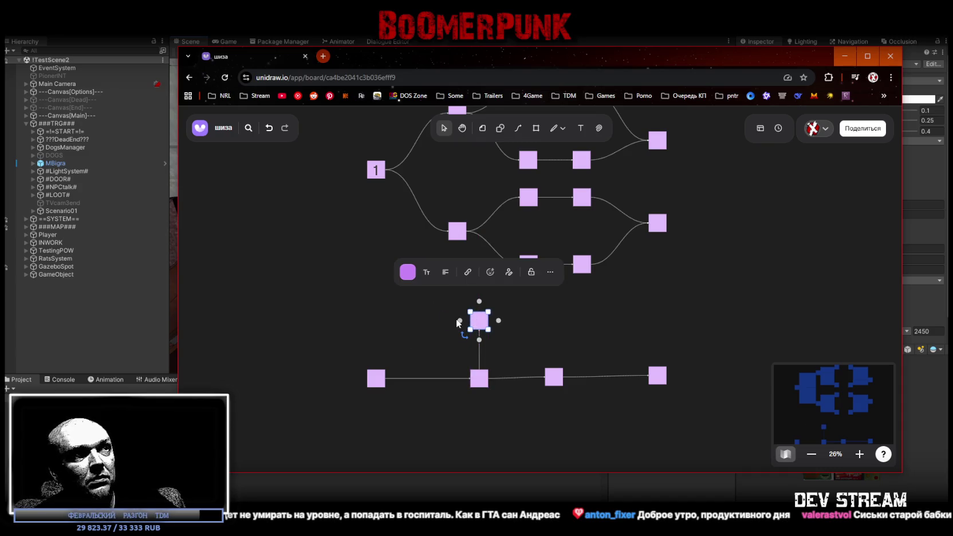
Step: Make the small box teal and add teal boxes on its left and right
left_click(407, 274)
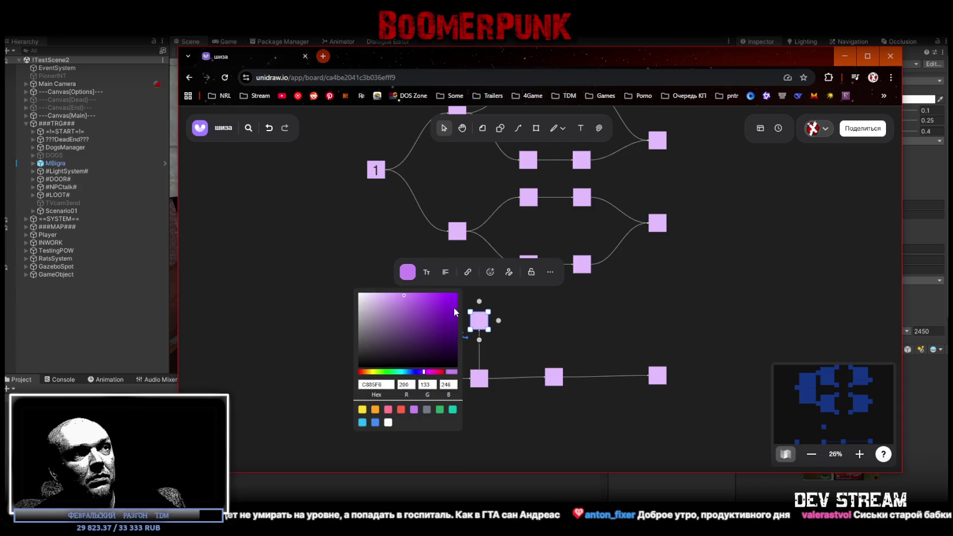
left_click(452, 409)
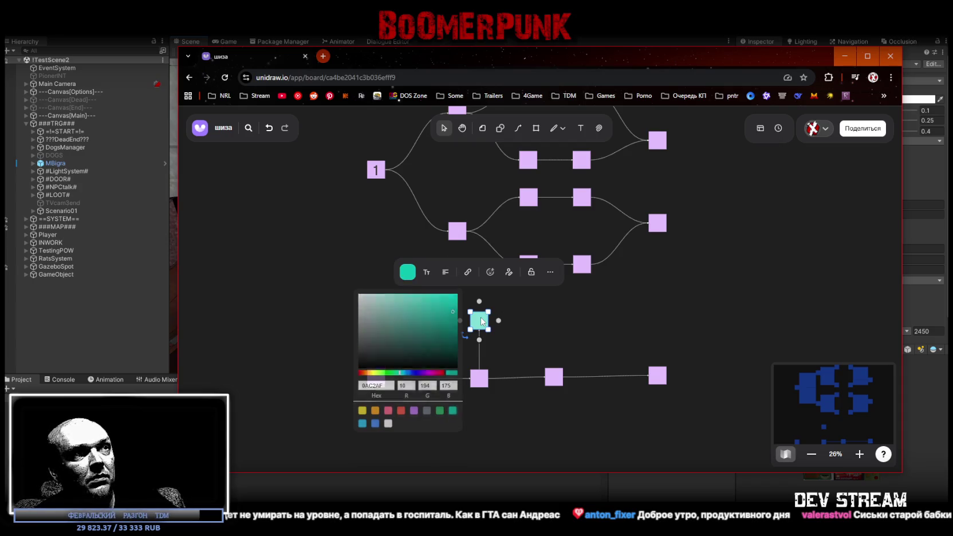
left_click(480, 318)
key("ctrl+d")
left_click(482, 326)
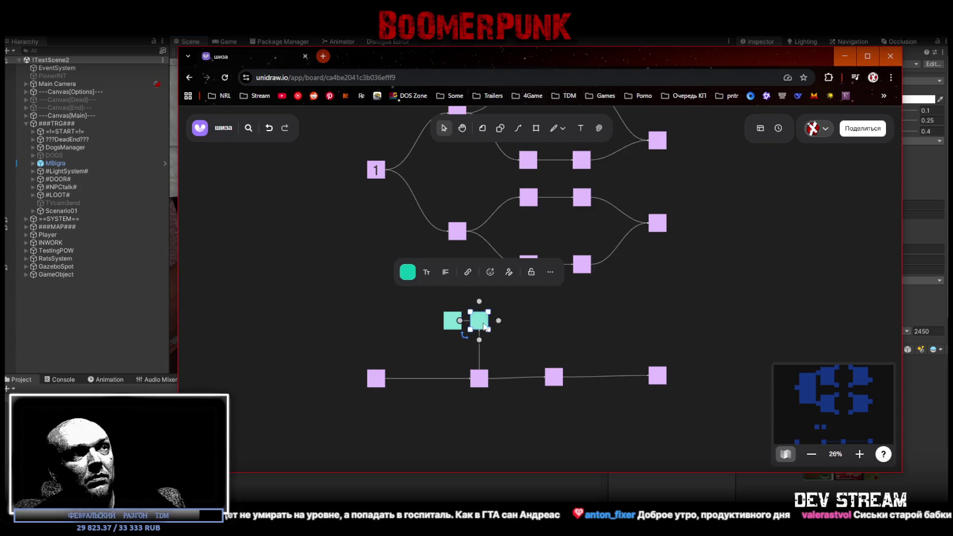
left_click(501, 322)
Step: Select the three teal boxes and duplicate the trio below the lilac row
left_click(556, 379)
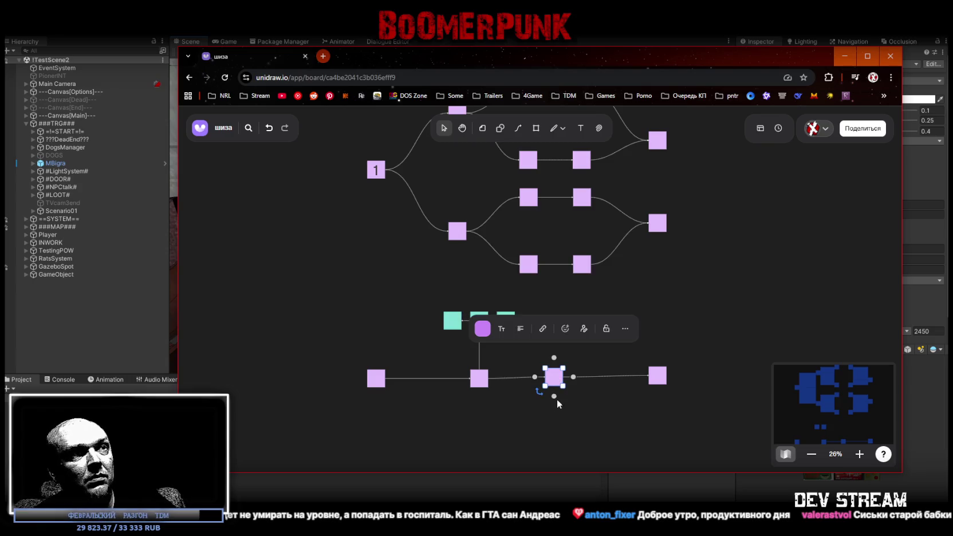
left_click_drag(554, 404, 556, 444)
scroll(556, 444, "down", 2)
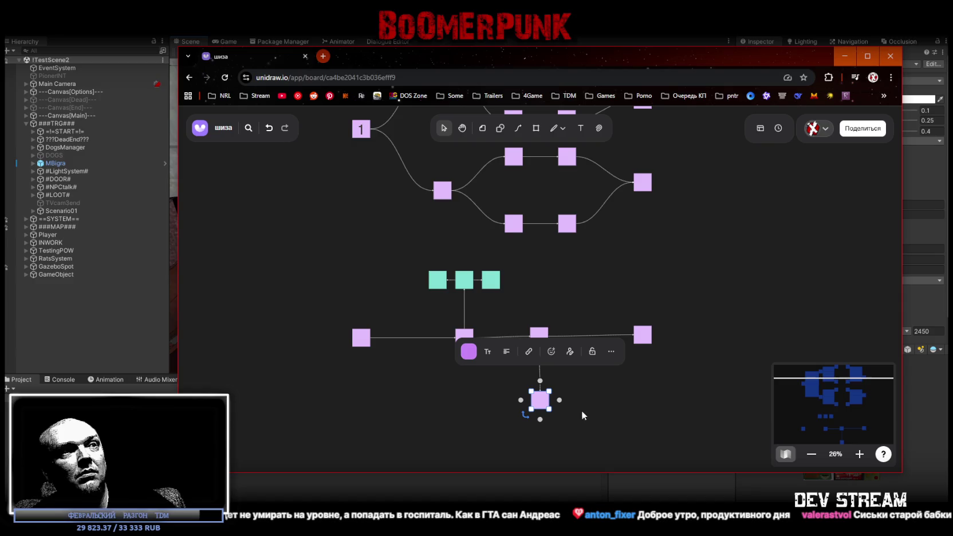
key("Delete")
mouse_move(412, 263)
left_mouse_down()
mouse_move(507, 289)
mouse_move(550, 395)
mouse_move(566, 398)
mouse_move(698, 284)
mouse_move(662, 281)
mouse_move(679, 419)
left_mouse_up()
key("ctrl+d")
key("ctrl+d")
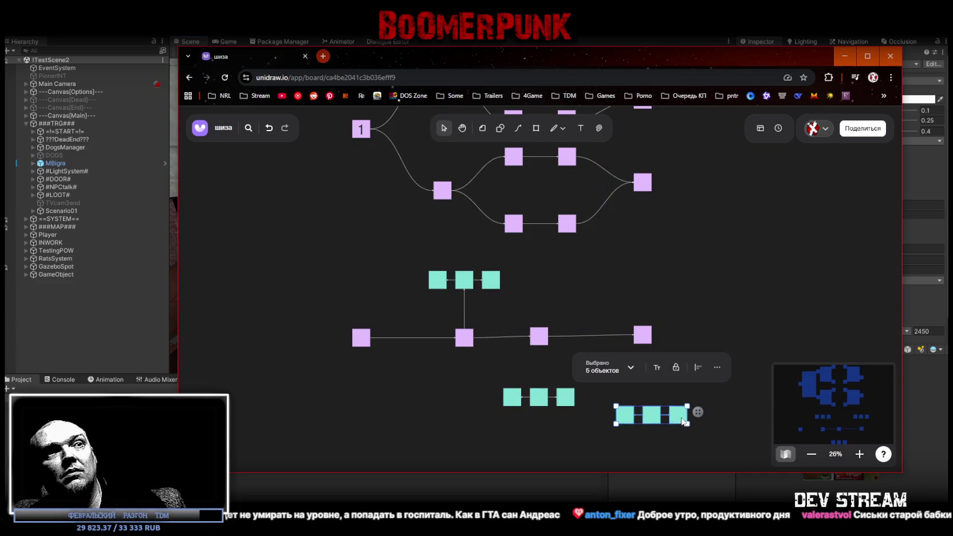
Step: Delete the extra teal trio copy and link the third lilac box to the lower trio
key("Delete")
left_click(543, 343)
left_click_drag(539, 356, 541, 391)
left_click(414, 342)
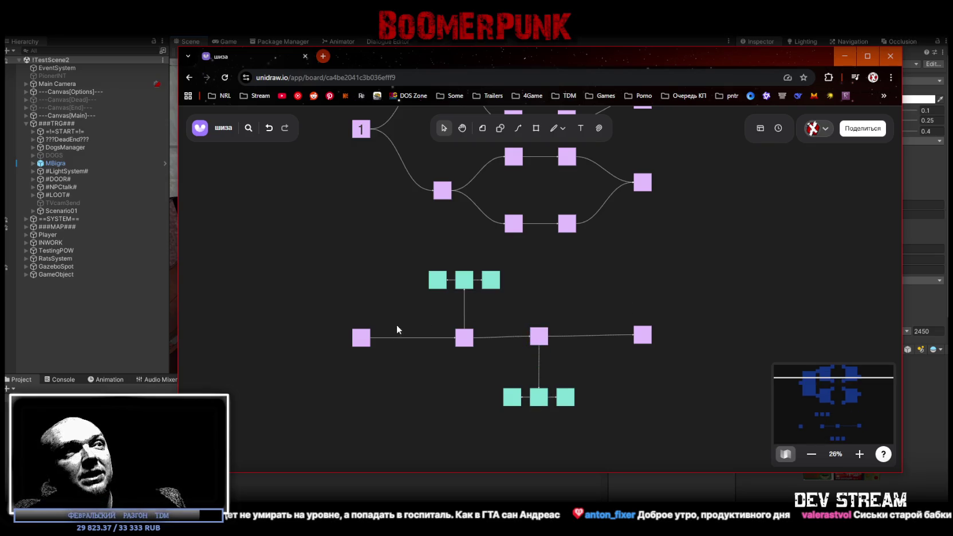
left_click(463, 333)
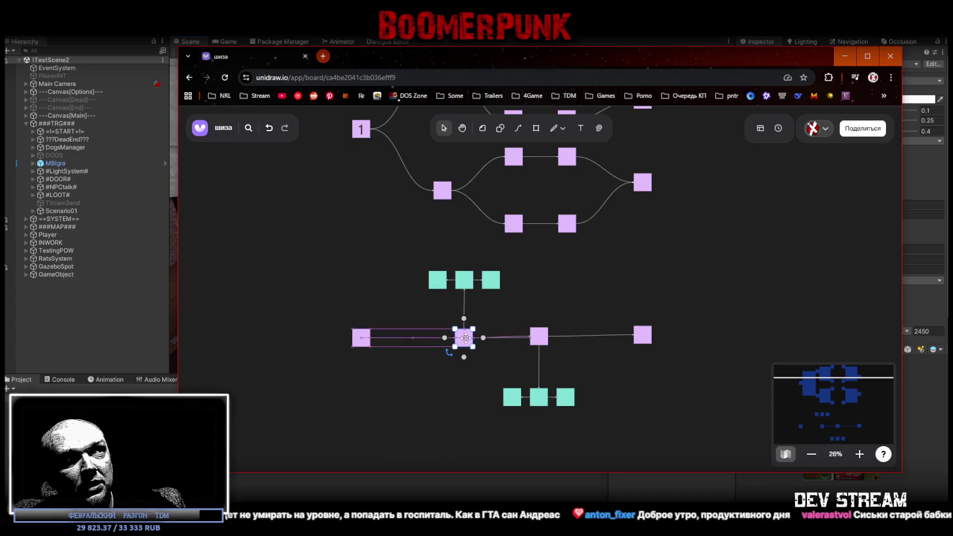
left_click(418, 254)
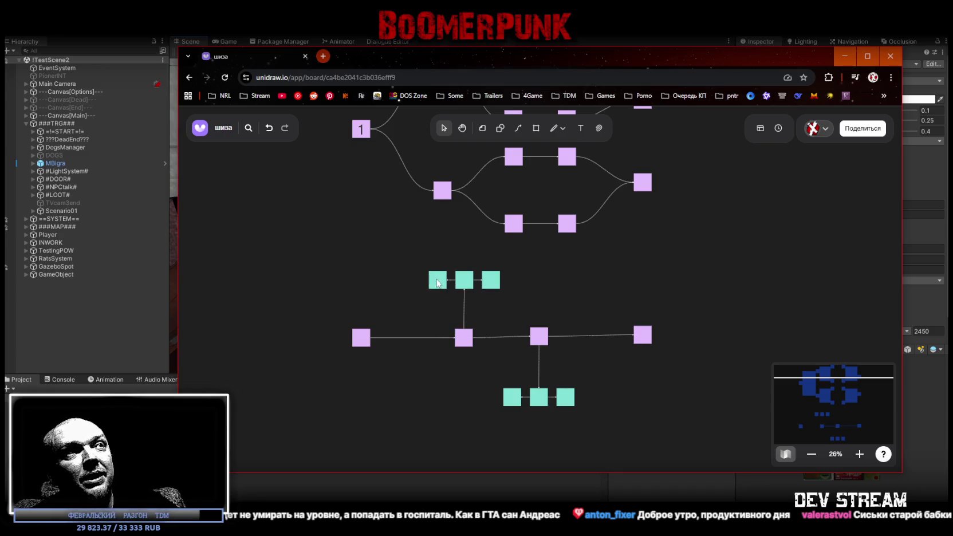
Step: Move the outer teal boxes of both trios outward to even their spacing
left_click_drag(438, 282, 420, 280)
left_click_drag(491, 280, 514, 282)
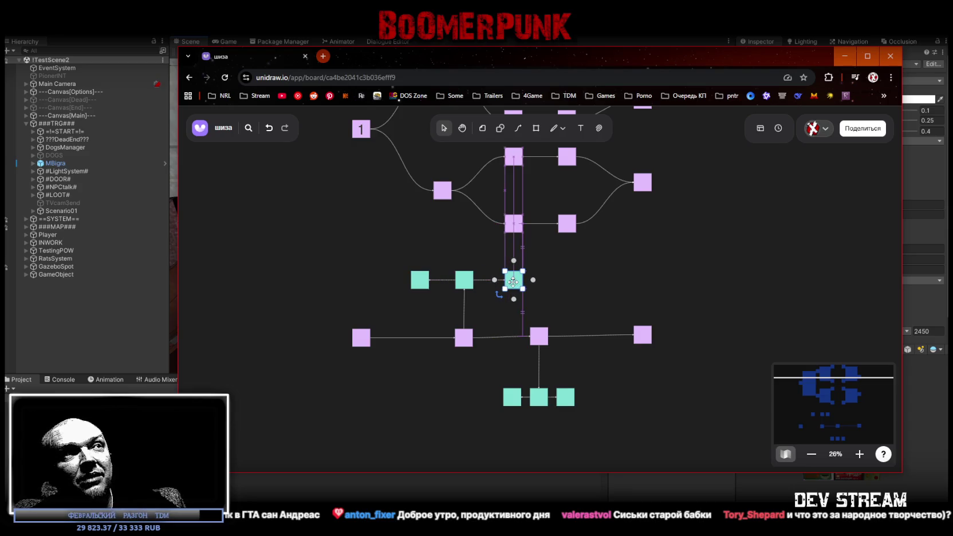
left_click_drag(509, 404, 492, 405)
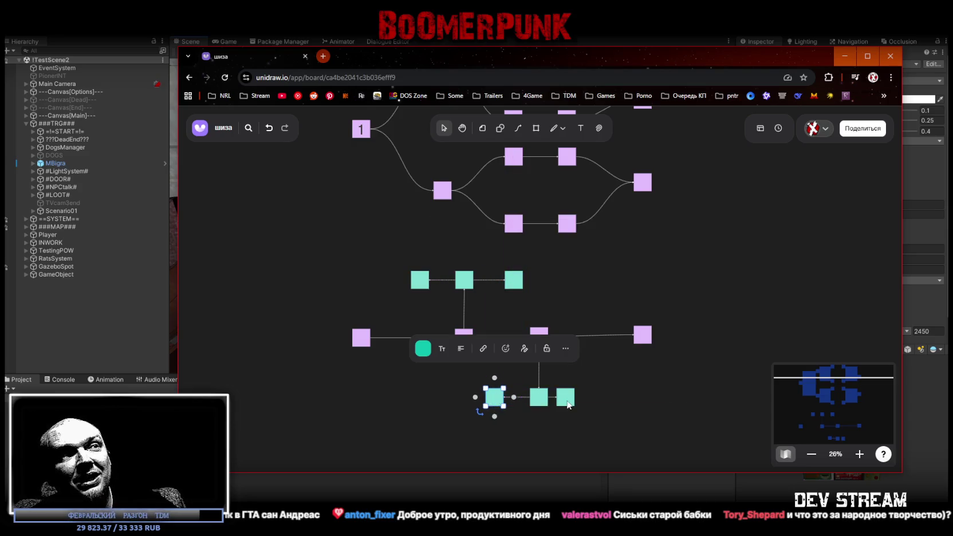
left_click_drag(569, 404, 588, 404)
left_click(663, 408)
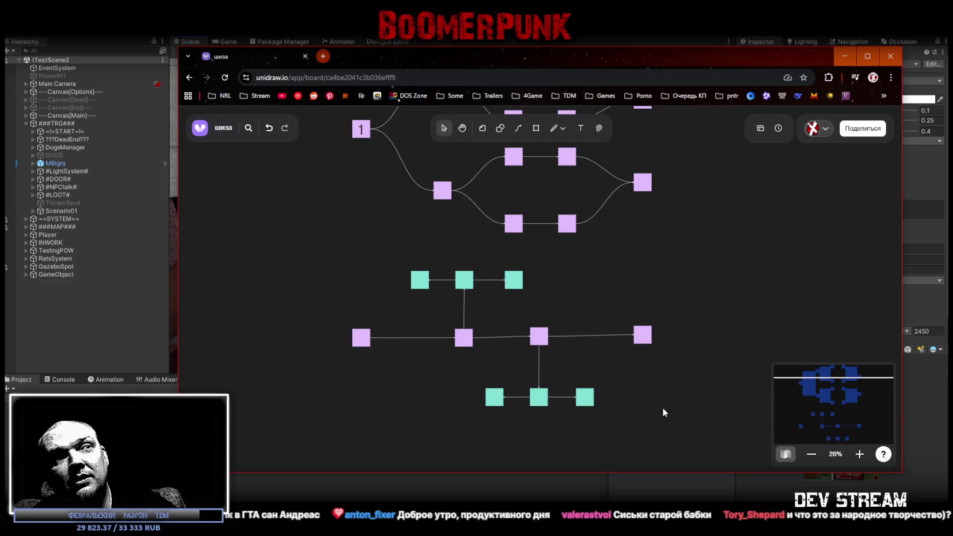
Step: Align the rightmost lilac box with the row and add a lilac box above it
left_click(644, 337)
left_click_drag(646, 330, 645, 333)
left_click(444, 334)
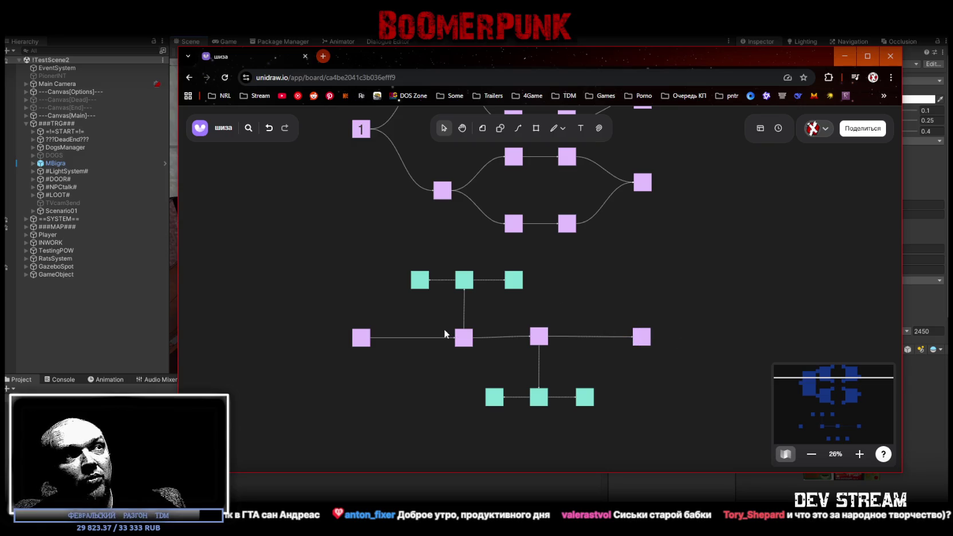
left_click(464, 342)
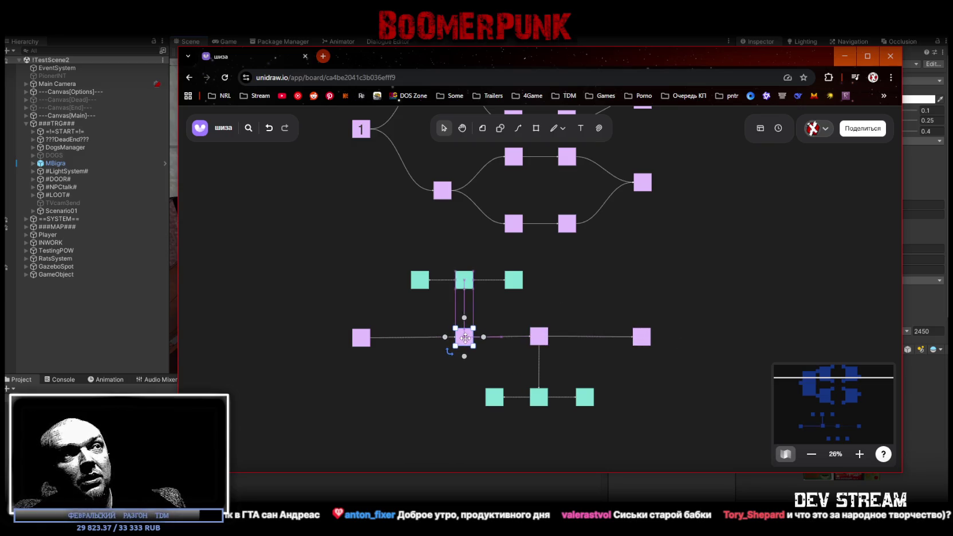
left_click(611, 360)
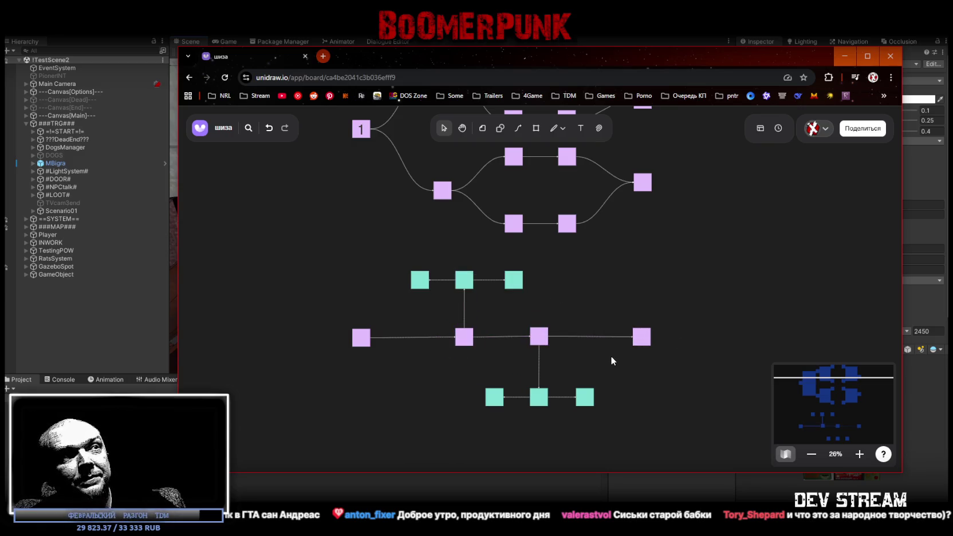
left_click(645, 338)
left_click_drag(644, 338, 642, 312)
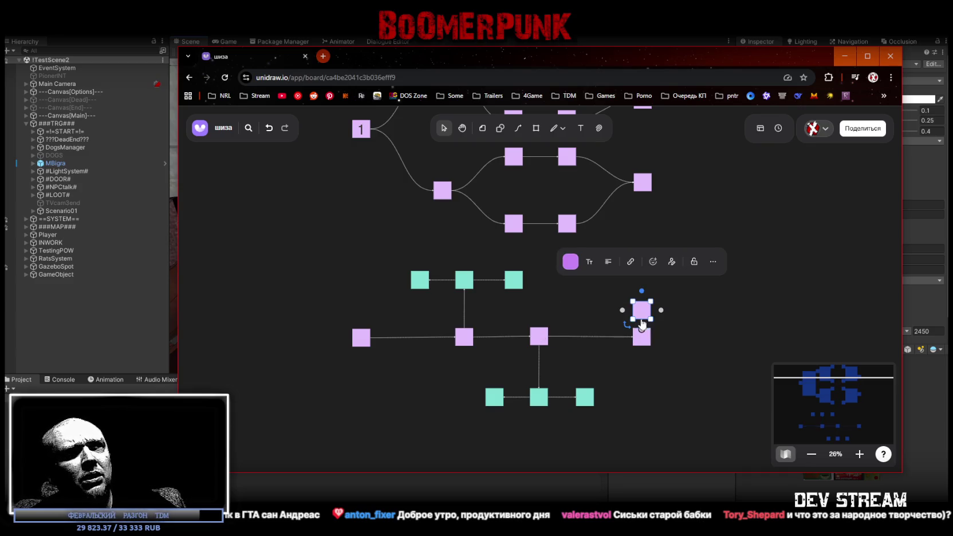
Step: Add a connected lilac box below the rightmost box, making a stack of three
left_click(641, 343)
left_click(642, 356)
left_click(689, 360)
left_click(643, 316)
Step: Draw curved links from the third lilac box to the top and bottom boxes of the stack
left_click(539, 337)
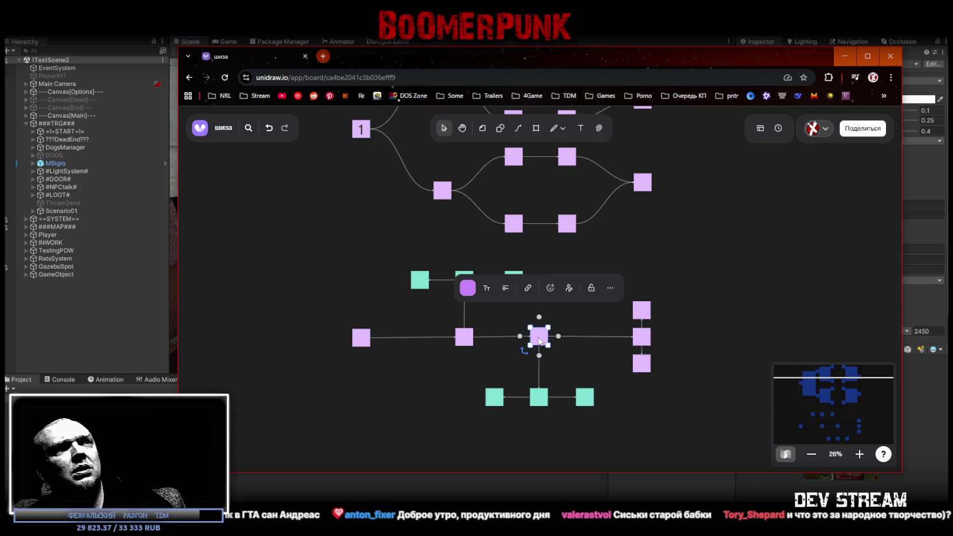
left_click_drag(552, 337, 625, 312)
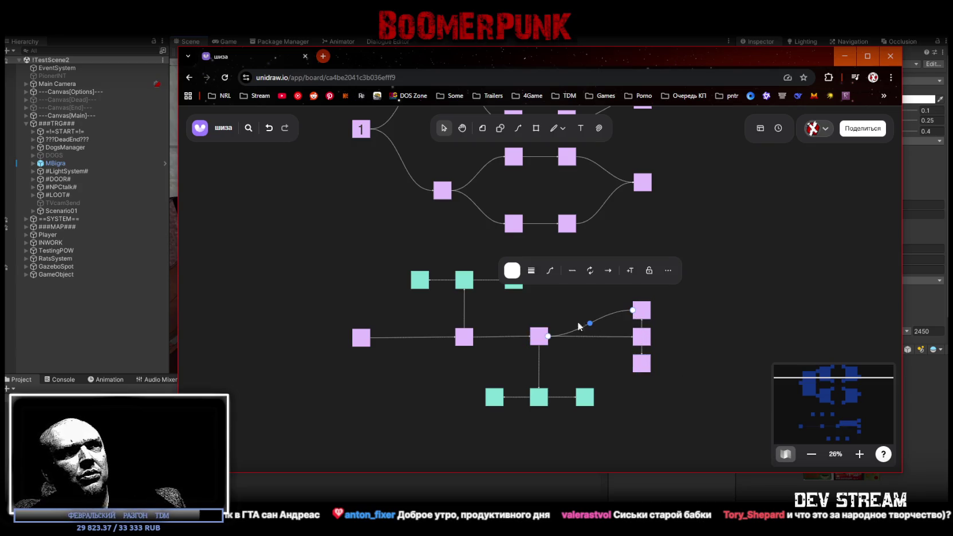
left_click(533, 338)
left_click_drag(548, 336, 633, 365)
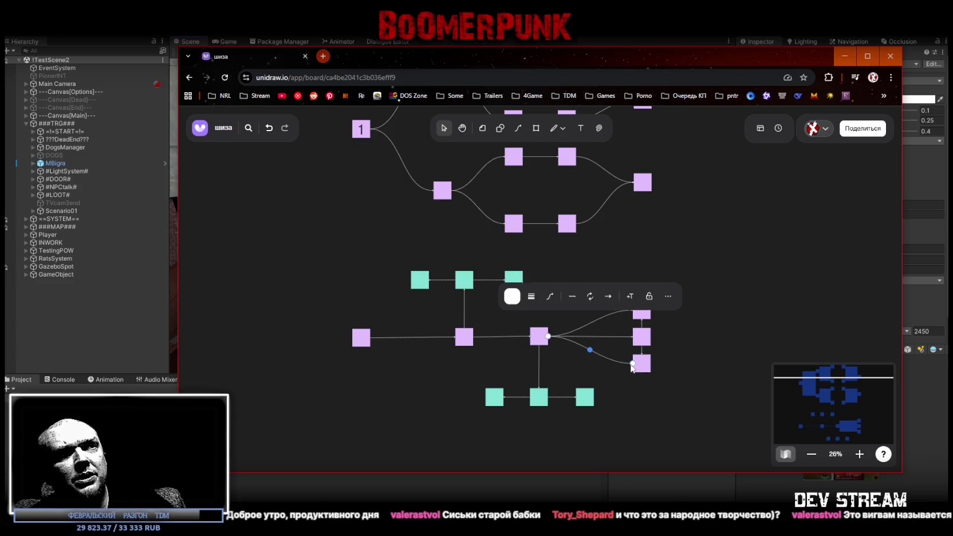
left_click(703, 371)
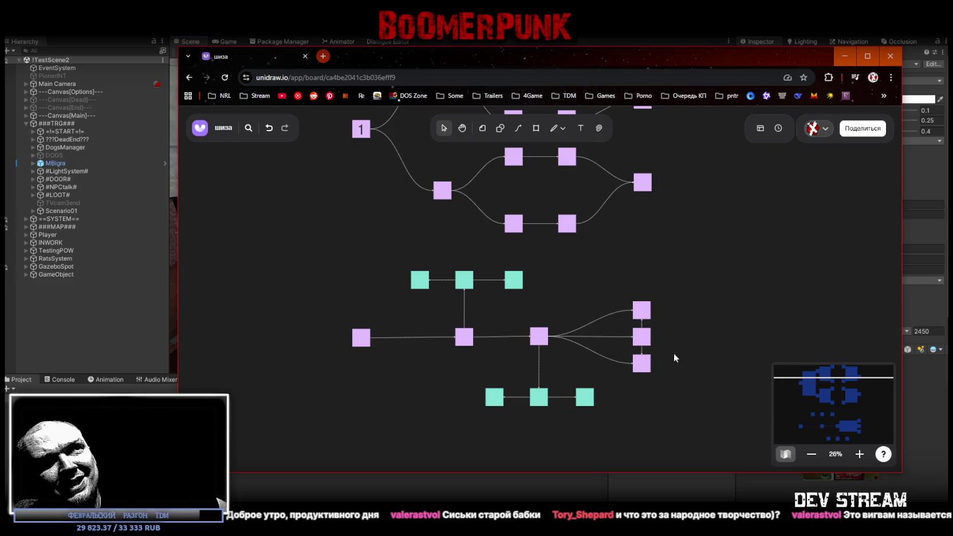
scroll(708, 319, "up", 2)
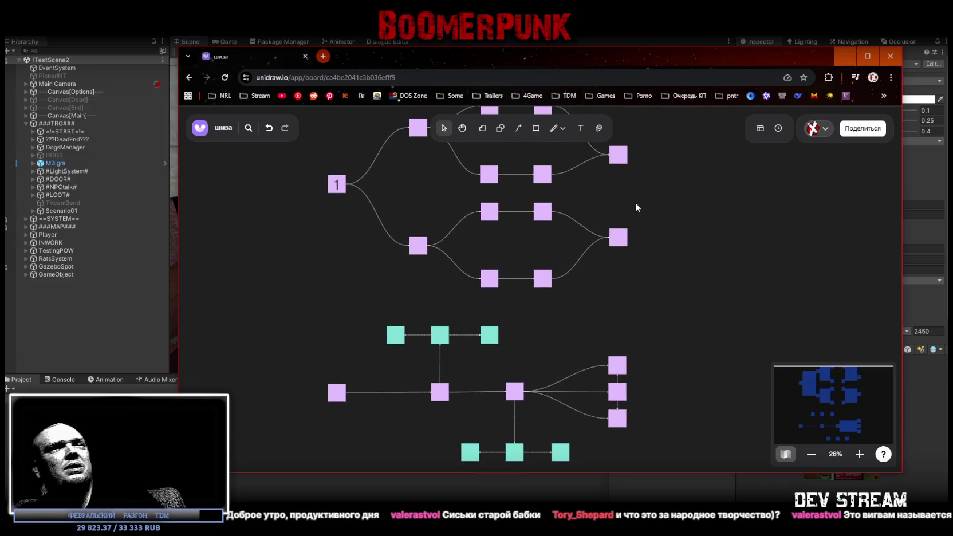
Step: Add connected squares above and below the upper tree's top-fan endpoint square
left_click(621, 241)
left_click(618, 219)
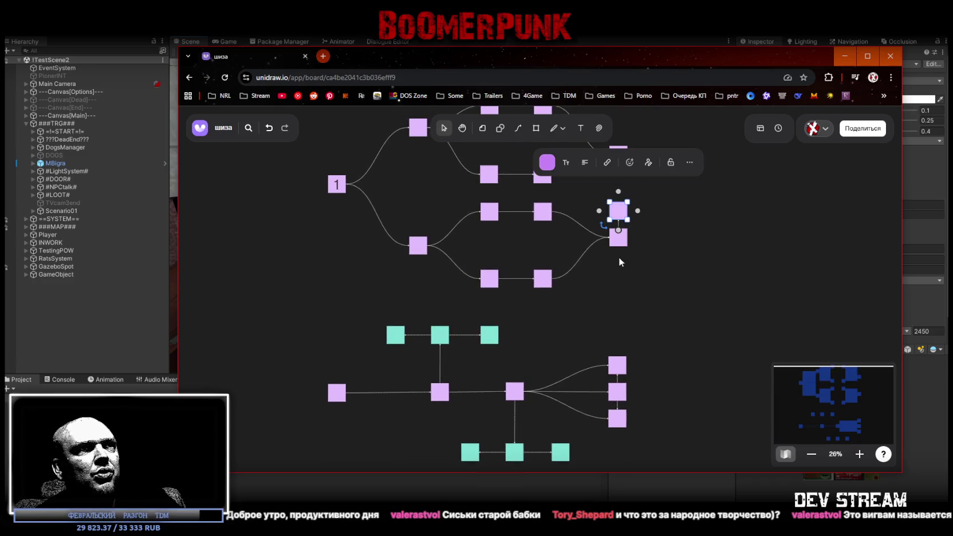
scroll(659, 260, "up", 3)
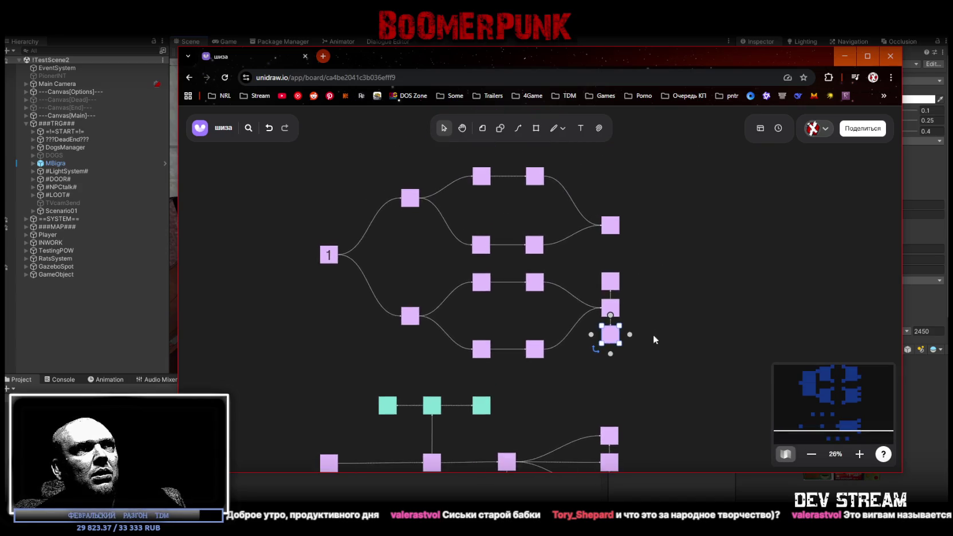
left_click(612, 225)
left_click(611, 206)
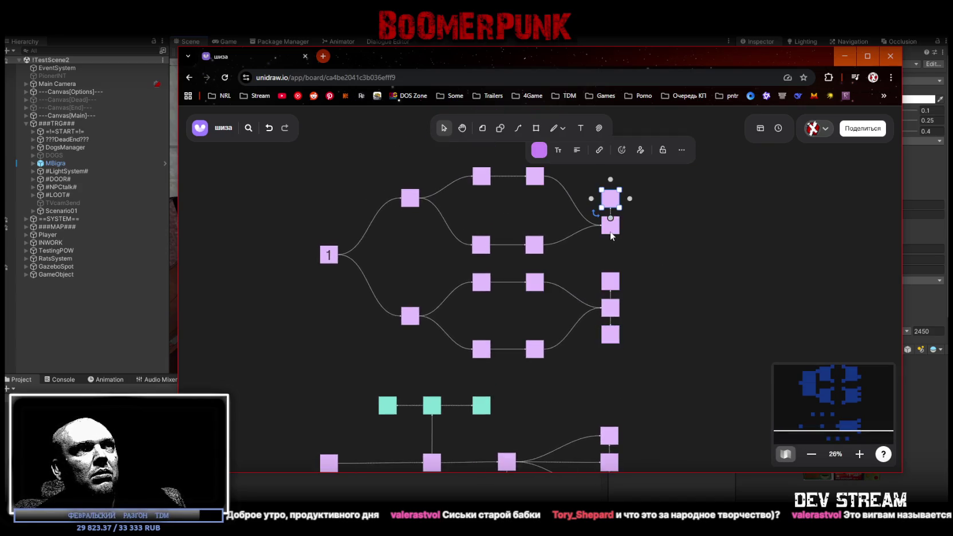
left_click(611, 243)
left_click(611, 226)
left_click(611, 243)
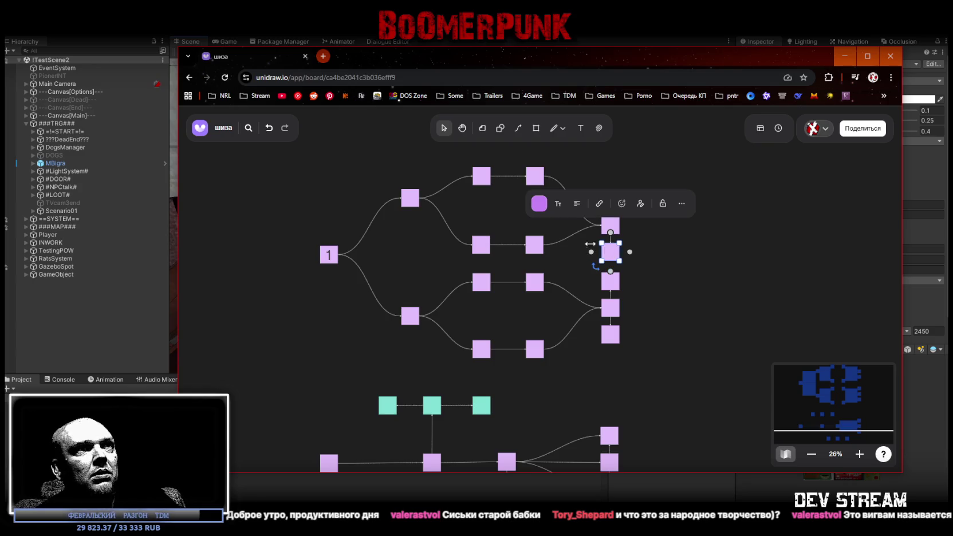
Step: Link the top fan's last squares to the new top and bottom endpoint squares
left_click(536, 246)
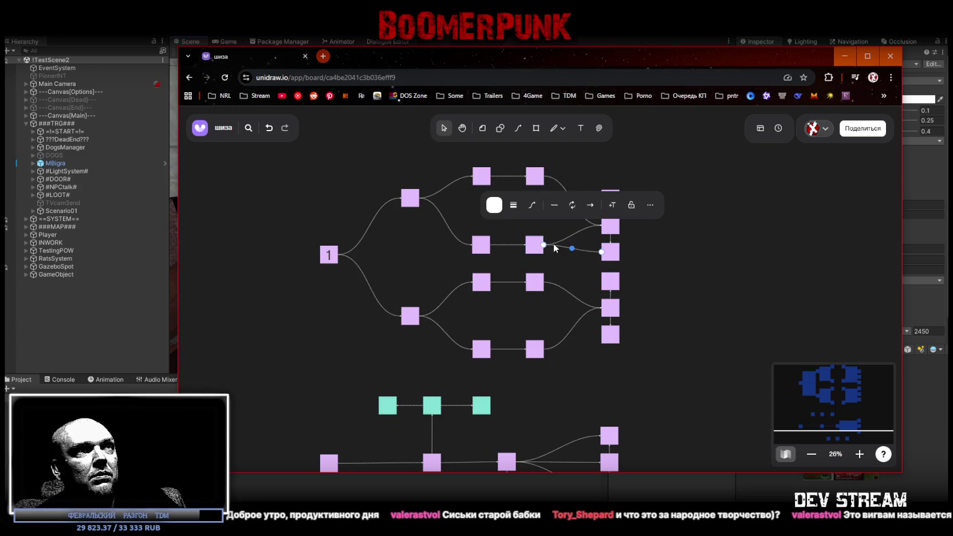
left_click_drag(554, 245, 601, 199)
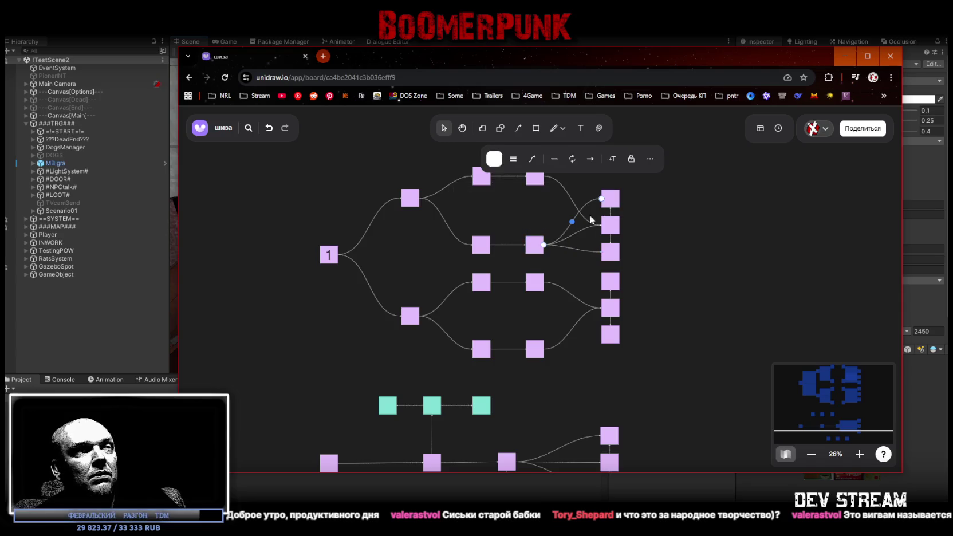
left_click(535, 178)
left_click_drag(544, 176, 603, 200)
left_click(534, 175)
mouse_move(545, 177)
left_mouse_down()
mouse_move(557, 178)
mouse_move(599, 251)
left_mouse_up()
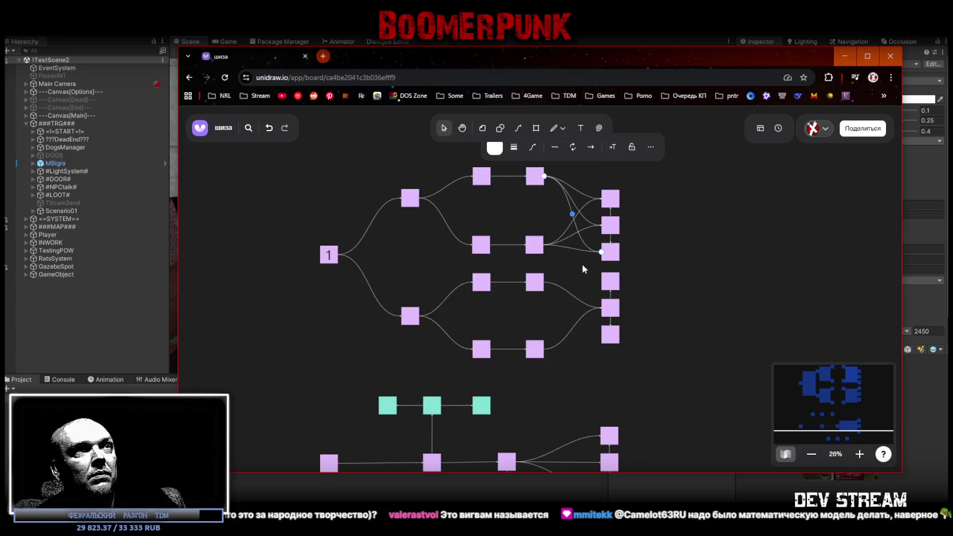
left_click(667, 319)
Step: Link both last squares of the lower fan to its upper and bottom endpoint squares
scroll(653, 313, "down", 2)
left_click(515, 243)
left_click_drag(522, 239, 585, 240)
left_click(512, 243)
left_click_drag(521, 239, 579, 292)
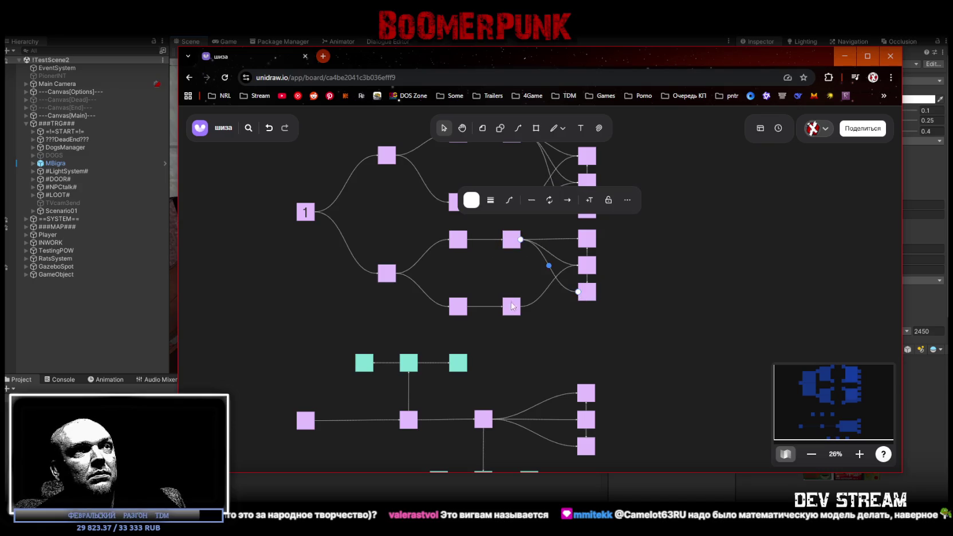
left_click(513, 305)
left_click_drag(521, 306, 579, 292)
left_click(513, 305)
left_click_drag(520, 306, 575, 245)
scroll(642, 378, "down", 3)
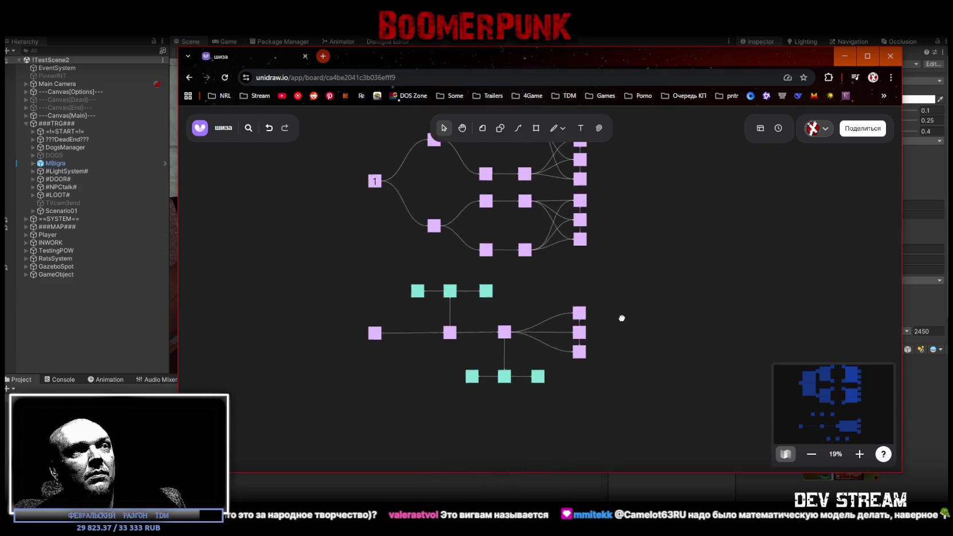
left_click_drag(623, 318, 612, 331)
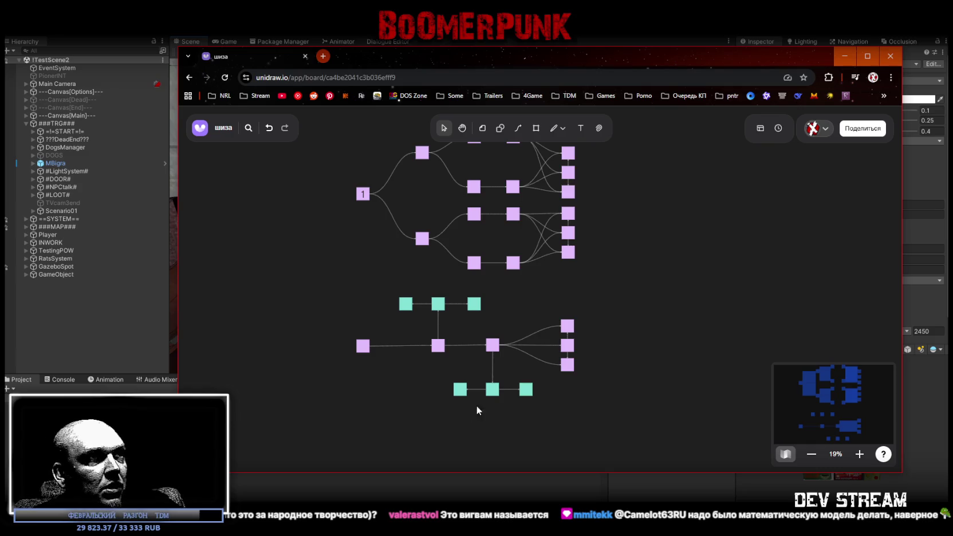
mouse_move(455, 412)
left_mouse_down()
mouse_move(530, 387)
mouse_move(500, 359)
mouse_move(511, 356)
mouse_move(523, 401)
left_mouse_up()
left_click(517, 412)
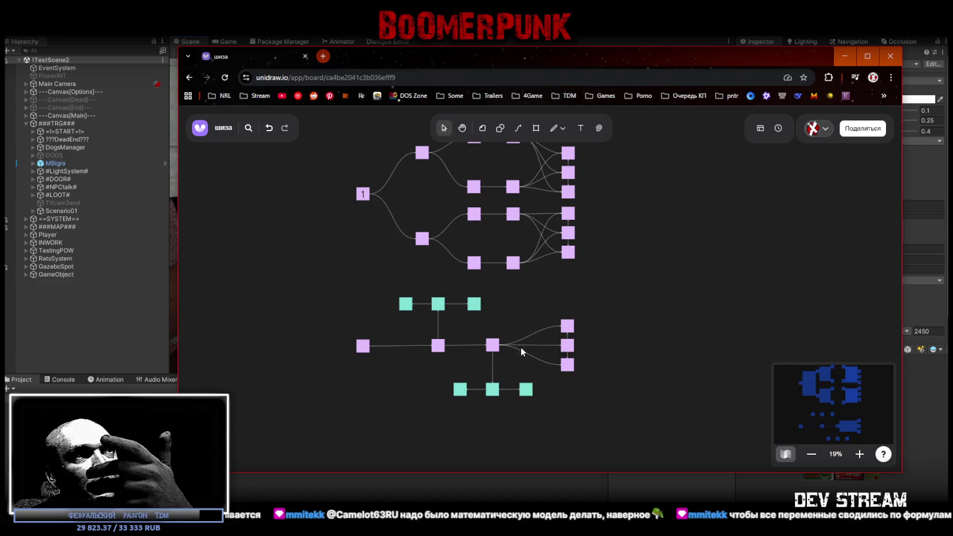
left_click_drag(493, 346, 494, 367)
mouse_move(453, 406)
left_mouse_down()
mouse_move(528, 388)
mouse_move(489, 406)
left_mouse_up()
left_click(493, 366, "shift")
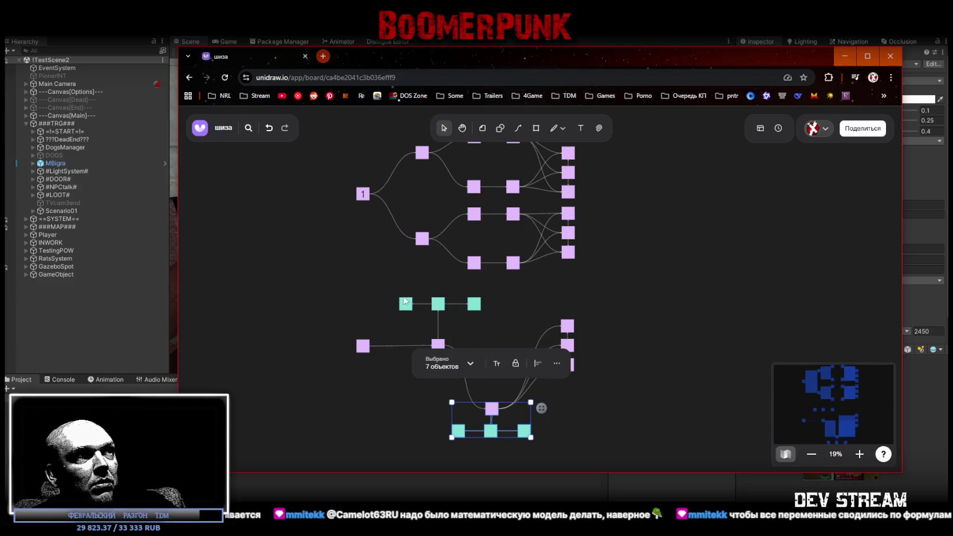
left_click(429, 306)
mouse_move(396, 295)
left_mouse_down()
mouse_move(486, 312)
mouse_move(470, 320)
left_mouse_up()
mouse_move(375, 294)
left_mouse_down()
mouse_move(488, 325)
mouse_move(493, 340)
left_mouse_up()
key("ctrl+z")
key("ctrl+z")
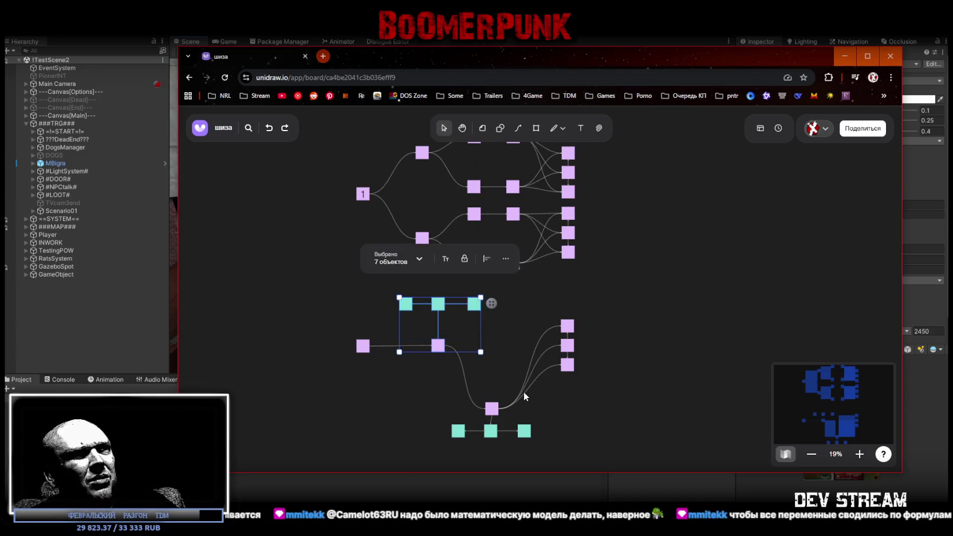
left_click(622, 397)
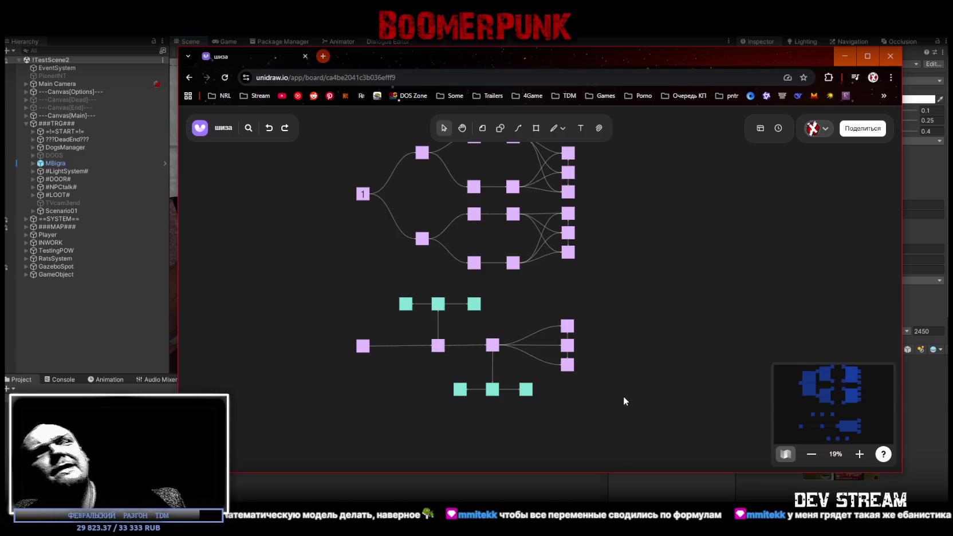
scroll(611, 374, "up", 1)
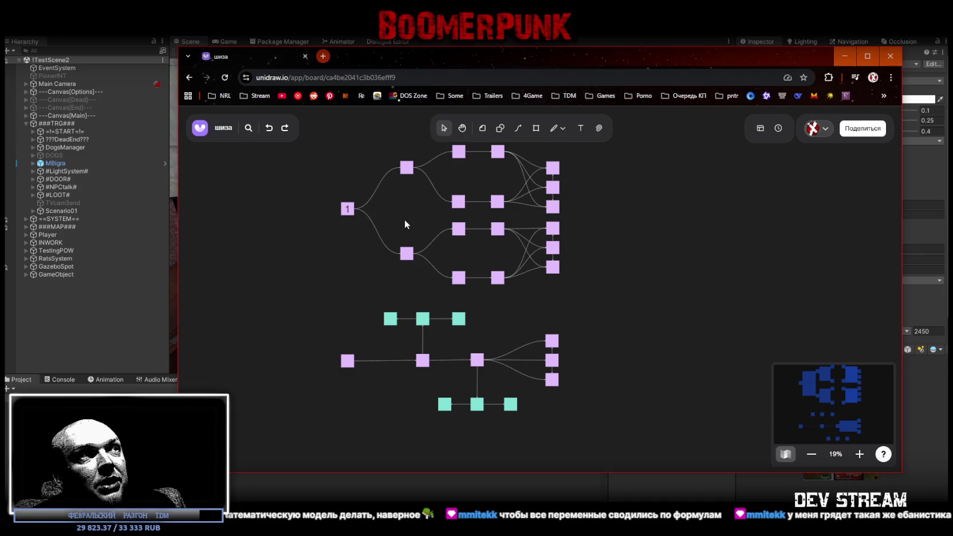
Step: Label the lower flowchart's starting node 1
left_click_drag(405, 220, 388, 239)
left_click(336, 381)
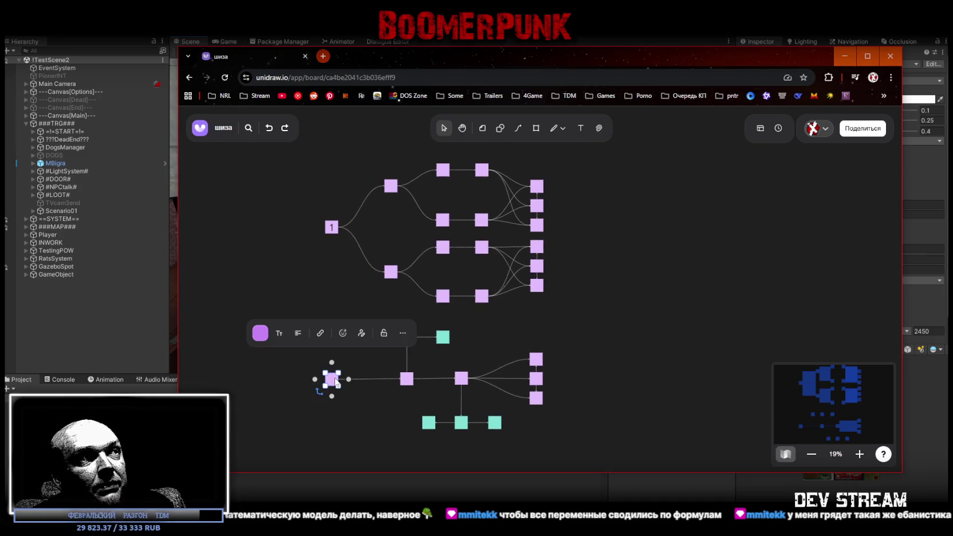
type("1")
key("Escape")
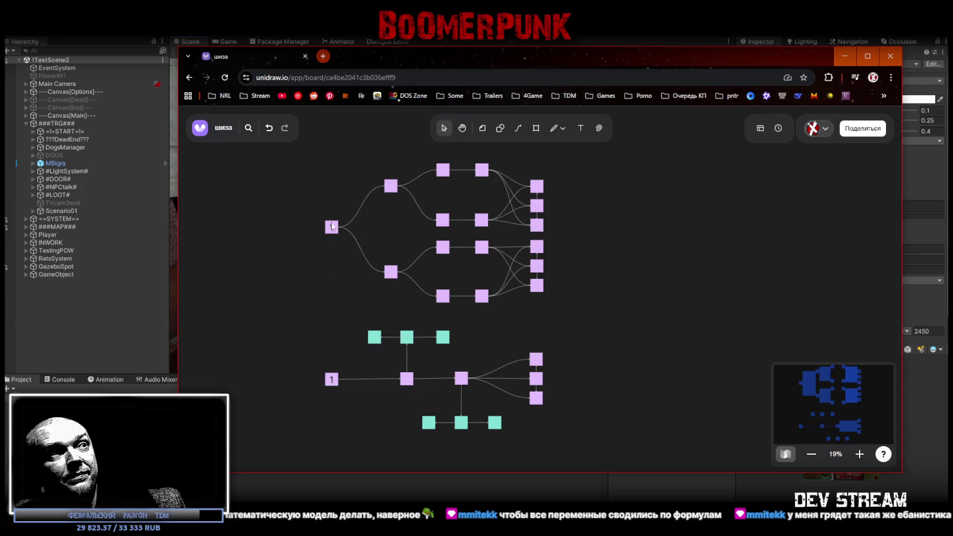
Step: Raise the top trio of endpoint squares and lower the bottom trio to spread them apart
scroll(370, 257, "up", 2)
scroll(370, 258, "right", 1)
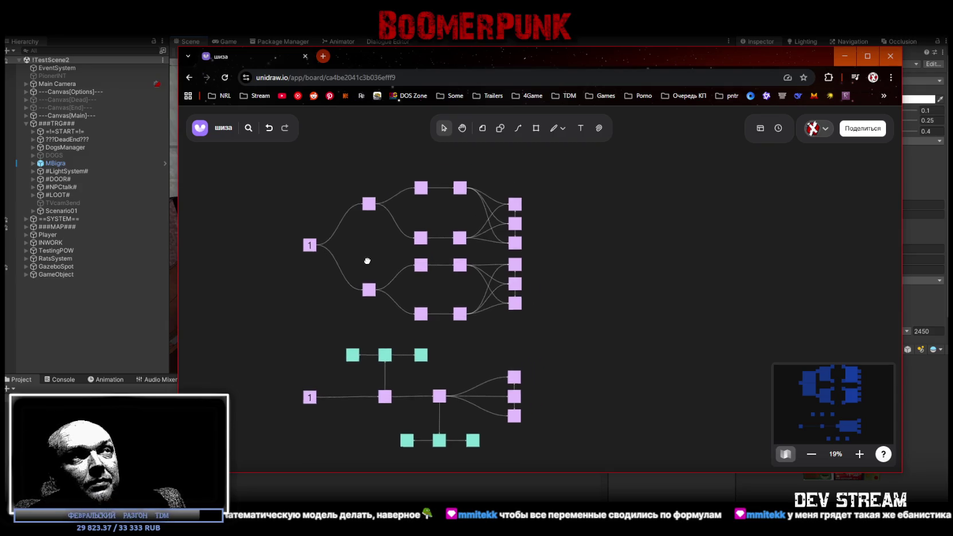
mouse_move(492, 282)
left_mouse_down()
mouse_move(521, 227)
mouse_move(509, 236)
left_mouse_up()
left_click(363, 274)
left_click_drag(532, 282, 507, 346)
left_click(321, 264)
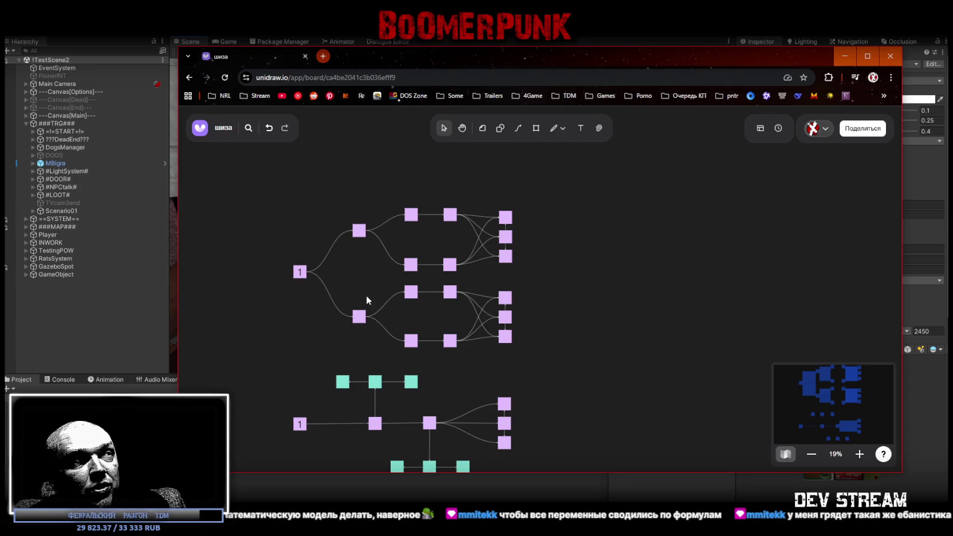
Step: Nudge the upper 1 node down, raise the top square pair, and lower the upper second-column node
left_click_drag(300, 271, 300, 279)
left_click(358, 268)
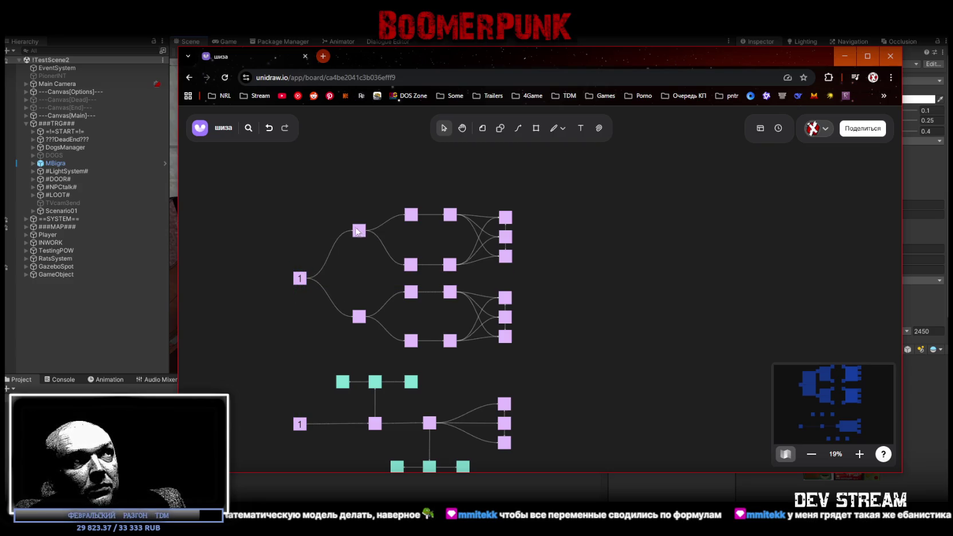
left_click(447, 215)
left_click_drag(449, 214, 449, 210)
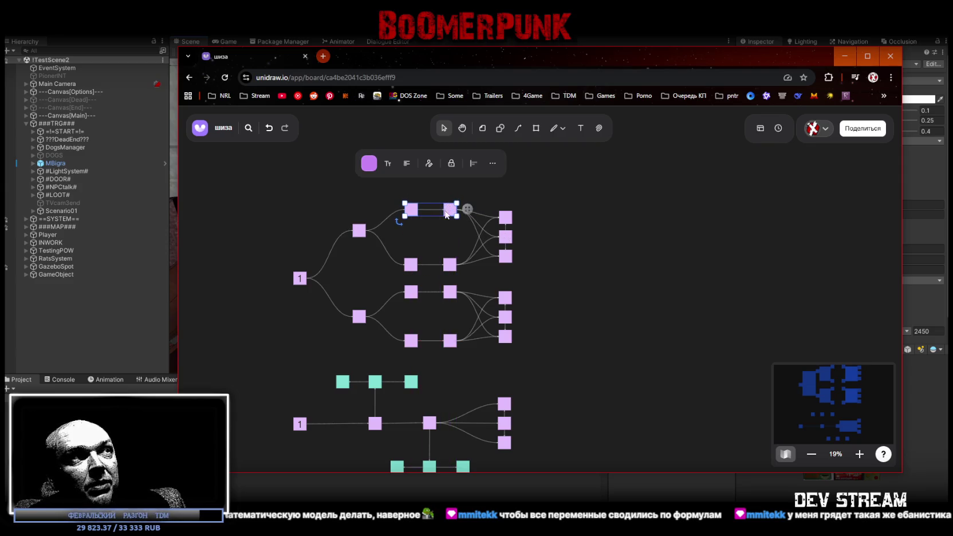
left_click(374, 213)
left_click_drag(361, 232, 361, 238)
left_click(414, 229)
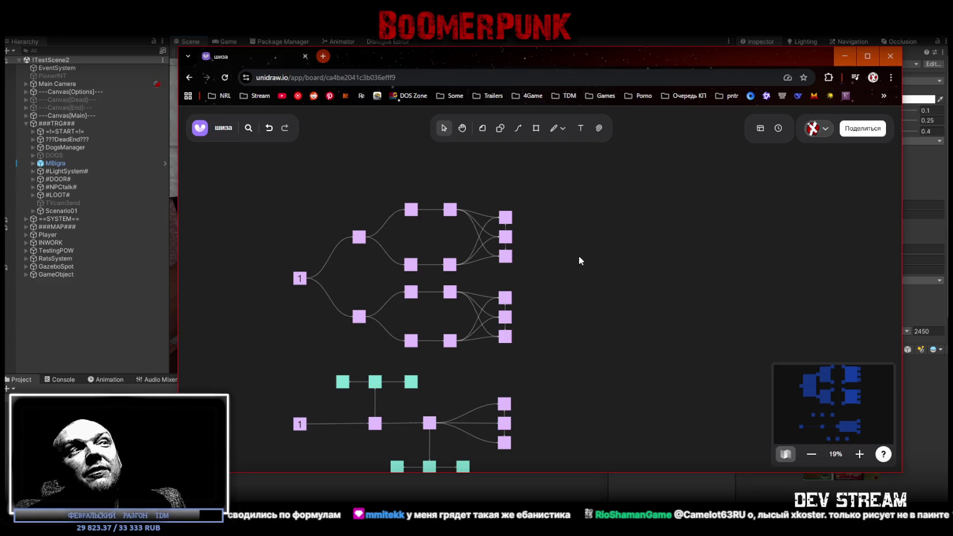
Step: Stretch the browser window taller and recentre both flowcharts in the view
scroll(561, 342, "down", 2)
scroll(549, 332, "up", 1)
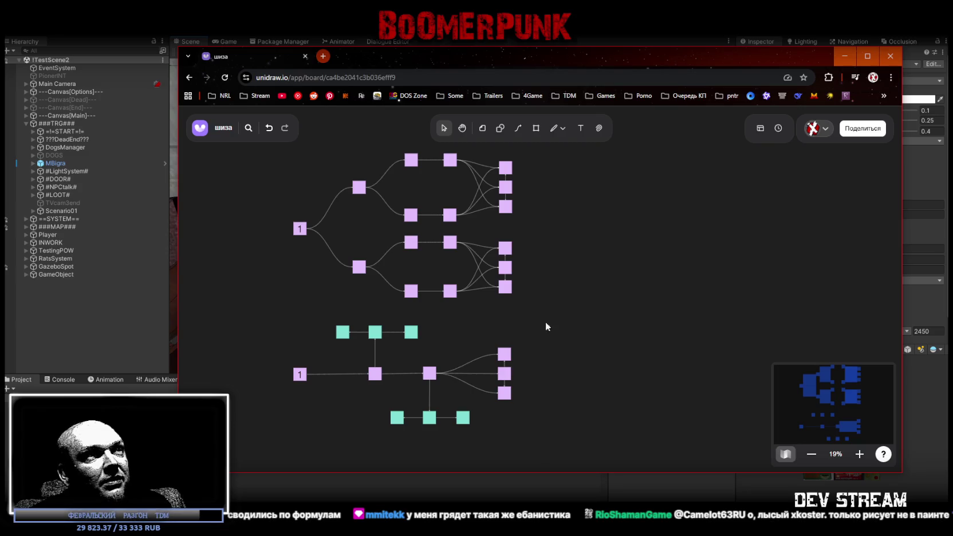
left_click_drag(579, 312, 604, 329)
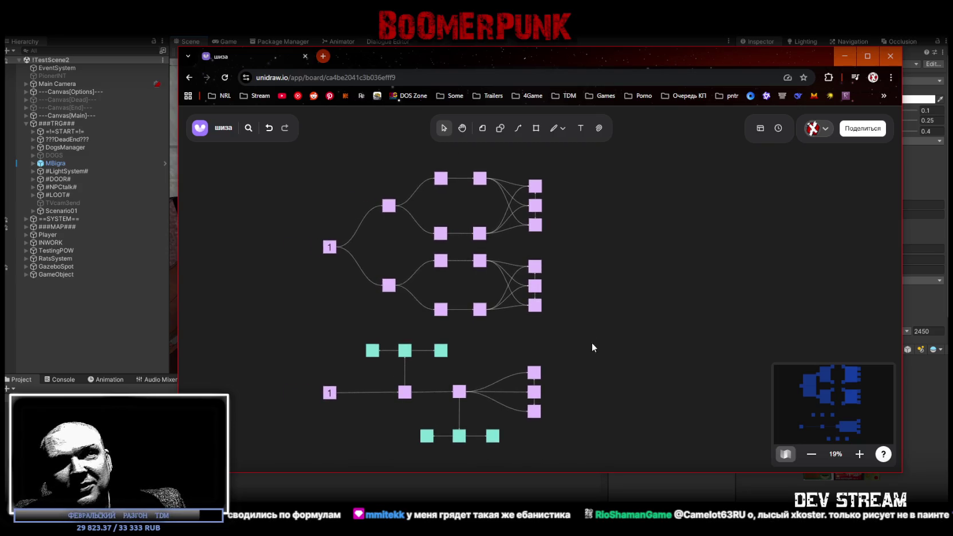
left_click_drag(604, 472, 604, 498)
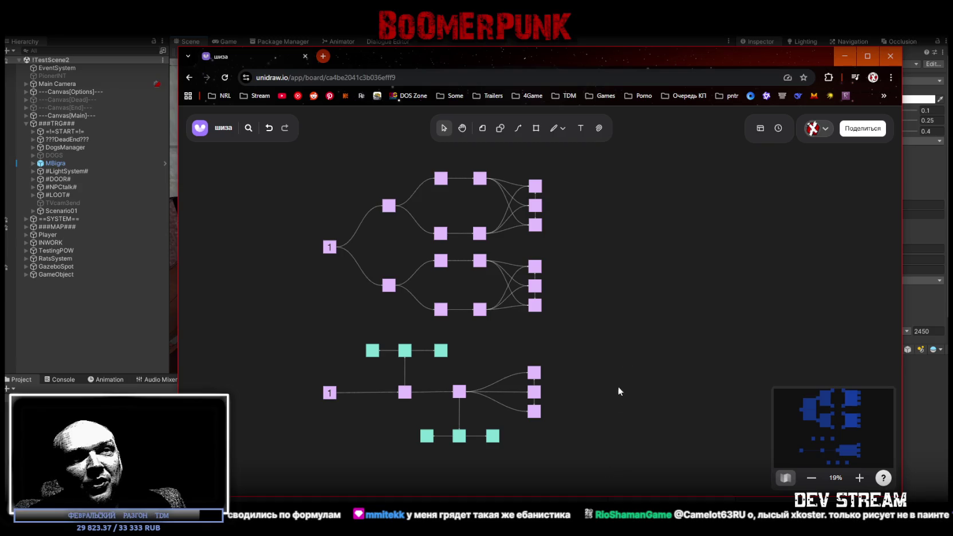
left_click_drag(589, 377, 581, 353)
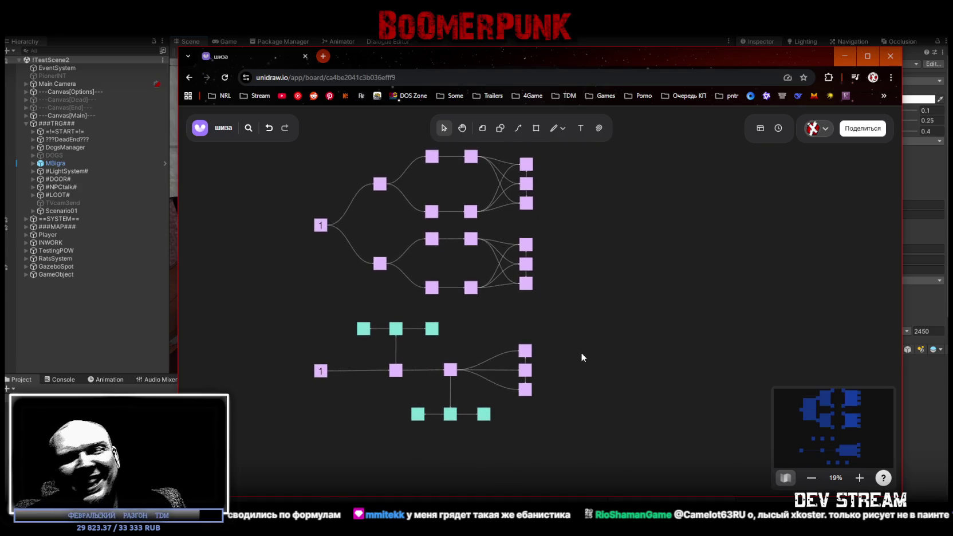
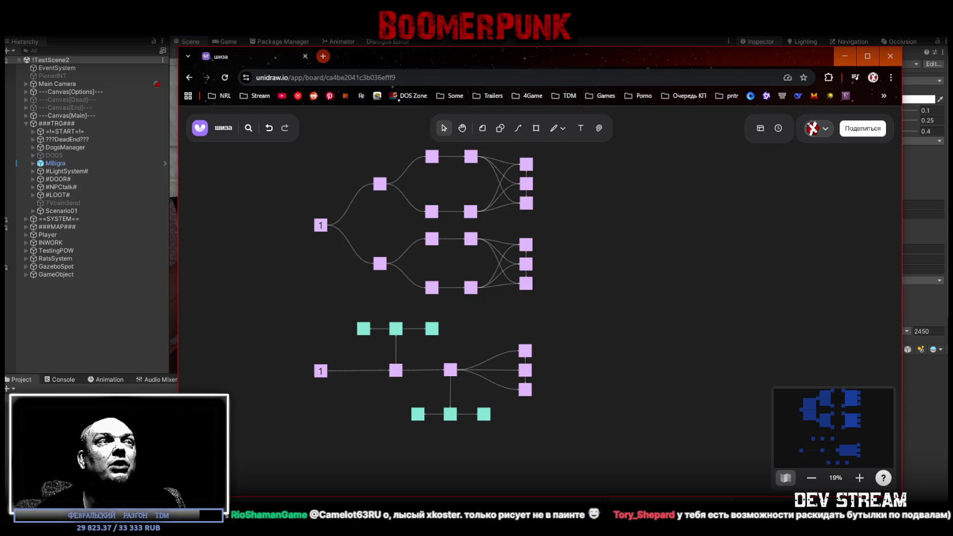
Step: Delete the third column of four purple nodes and its connectors from the upper tree
left_click_drag(359, 175, 325, 198)
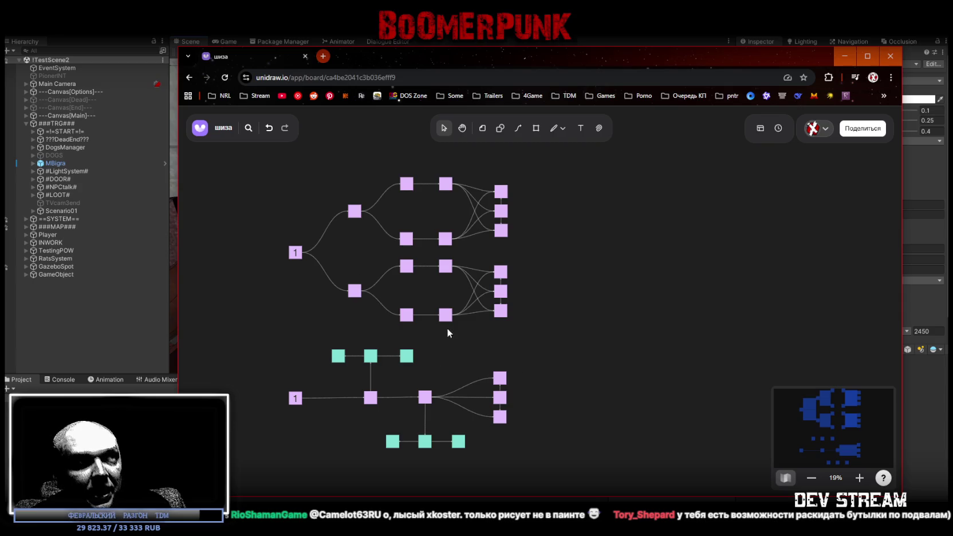
scroll(499, 335, "down", 2)
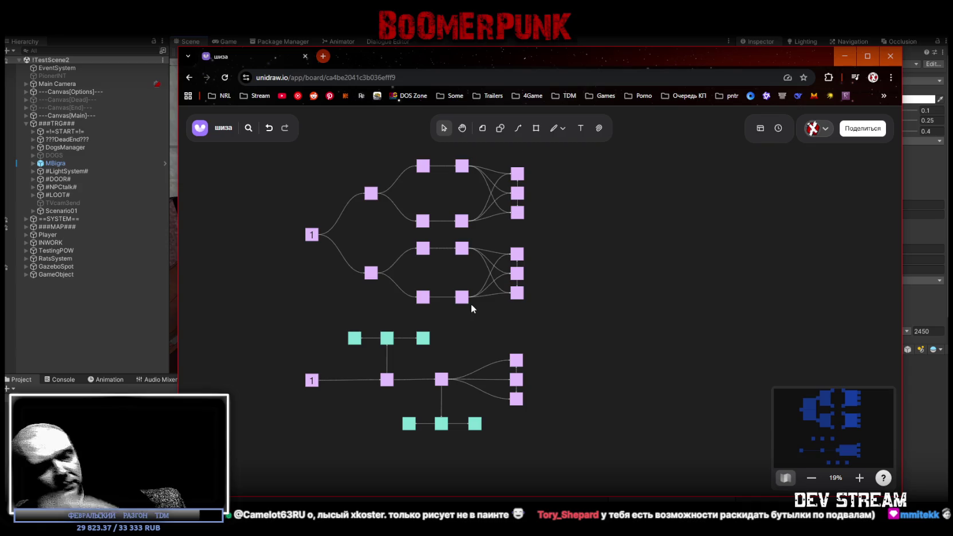
scroll(608, 309, "up", 3)
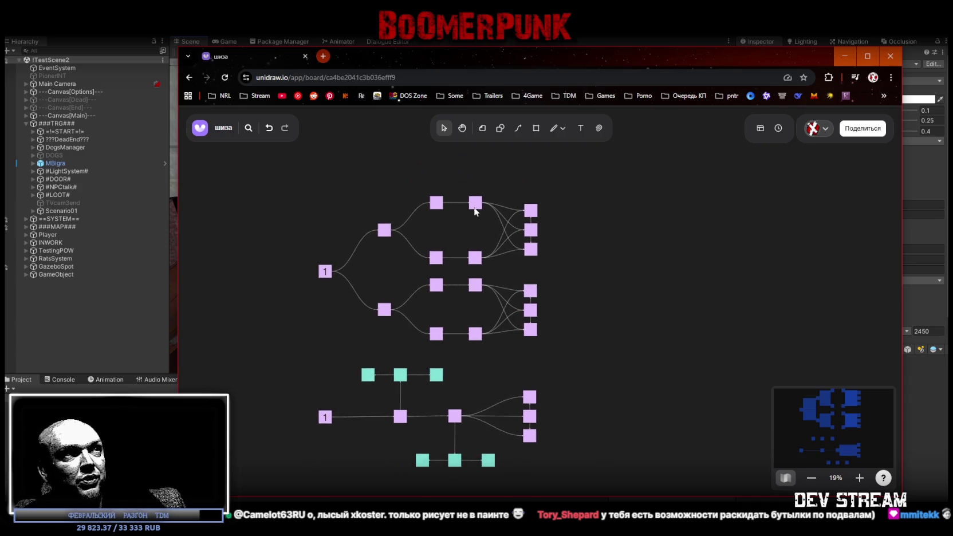
mouse_move(448, 192)
left_mouse_down()
mouse_move(438, 343)
mouse_move(447, 331)
left_mouse_up()
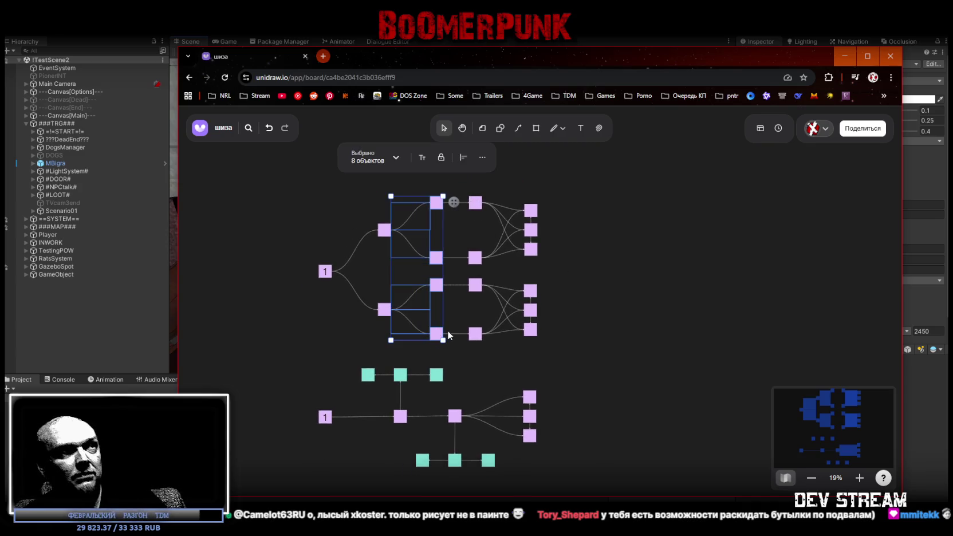
key("Delete")
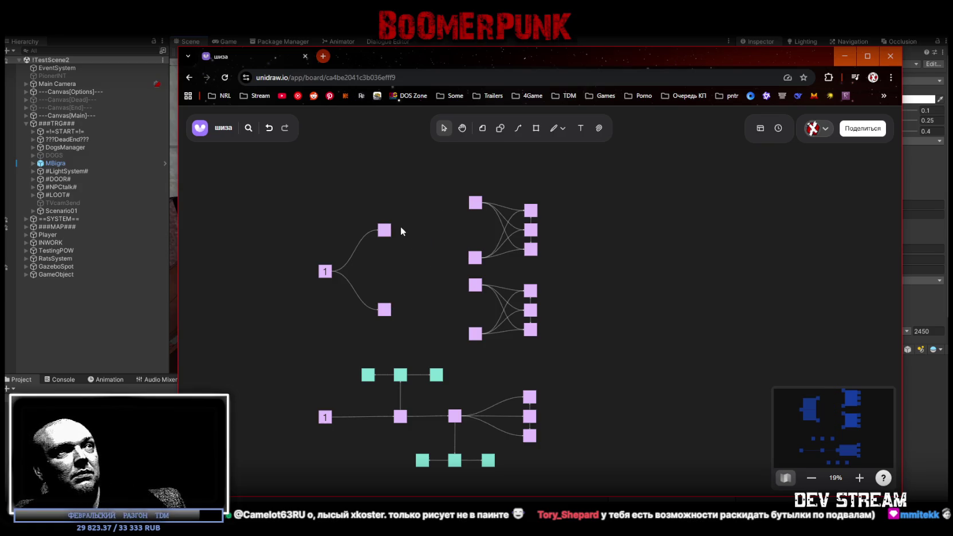
Step: Connect the upper branch node to the top two nodes and the lower branch node to the bottom two
left_click(385, 230)
left_click_drag(402, 232, 475, 203)
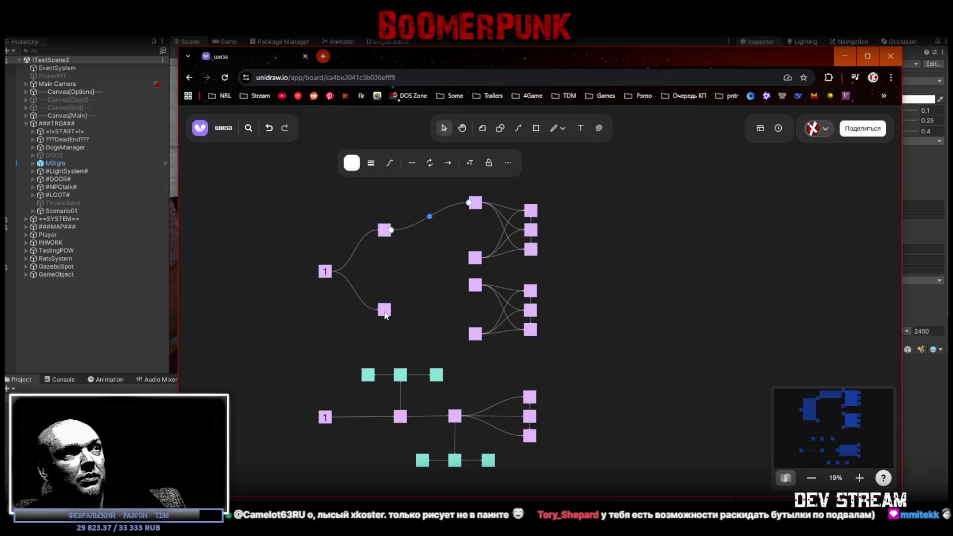
left_click(386, 230)
left_click_drag(392, 230, 473, 257)
left_click(385, 310)
left_click_drag(392, 310, 473, 284)
left_click(385, 309)
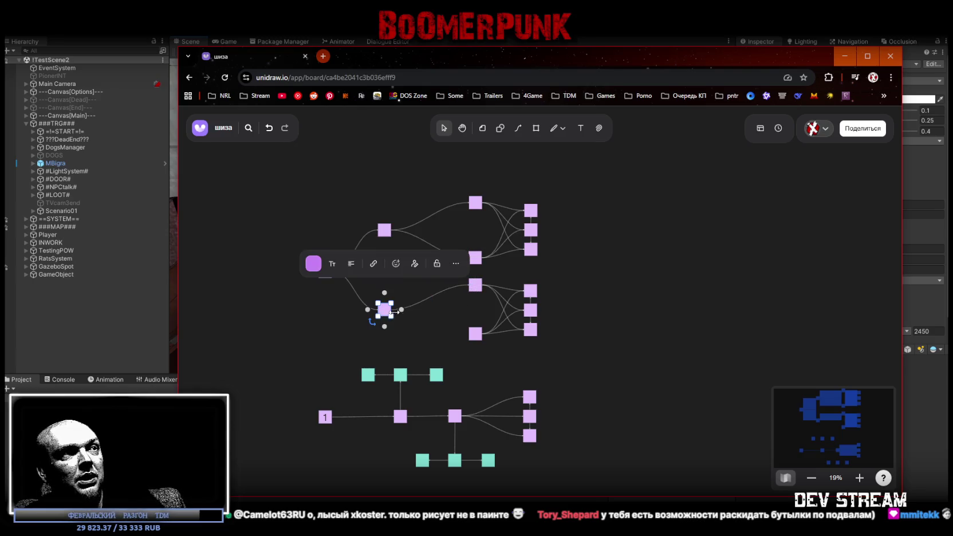
left_click_drag(392, 310, 469, 338)
Step: Shift the remaining four-node column left into the gap and fine-tune its position
mouse_move(451, 203)
left_mouse_down()
mouse_move(486, 341)
mouse_move(454, 334)
left_mouse_up()
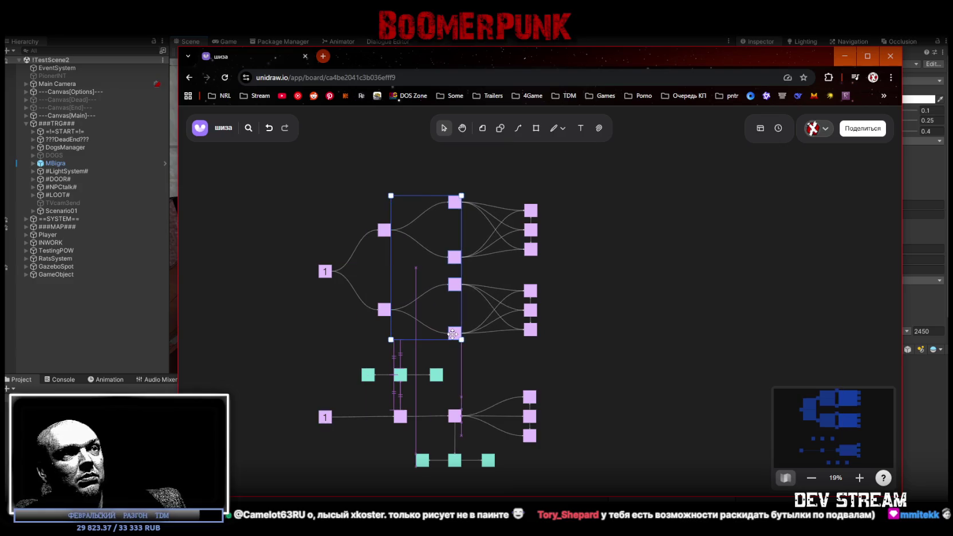
mouse_move(577, 186)
left_mouse_down()
mouse_move(522, 333)
mouse_move(529, 328)
left_mouse_up()
left_click(566, 313)
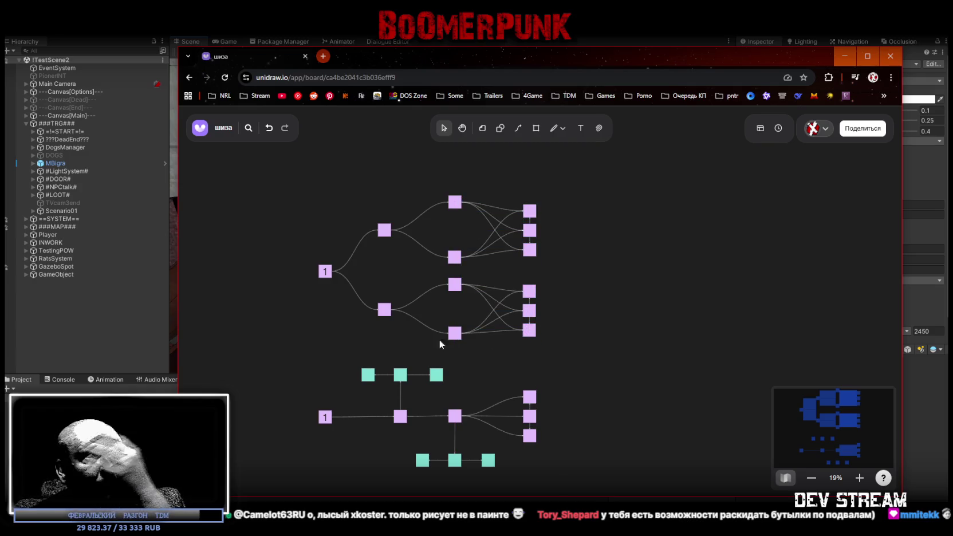
left_click(389, 234)
left_click(453, 333)
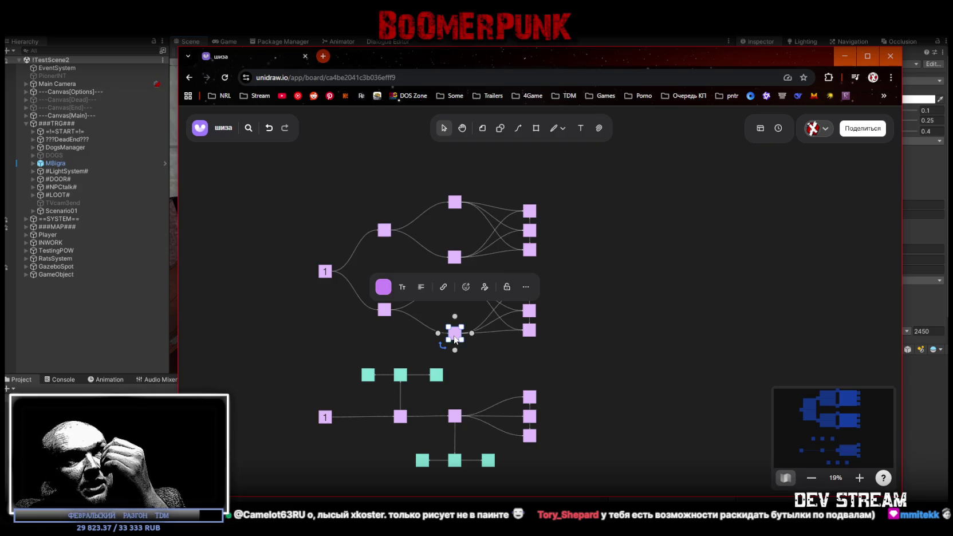
left_click(455, 204)
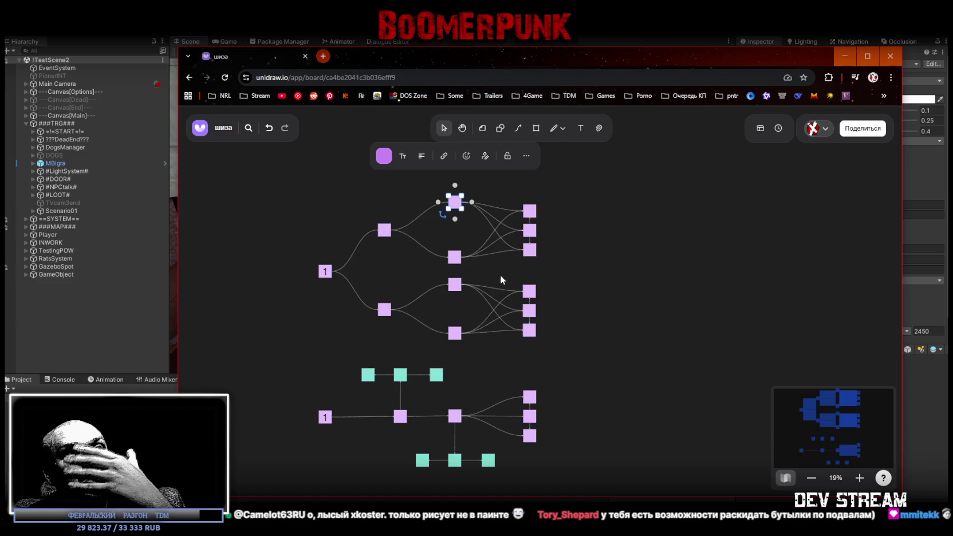
scroll(493, 258, "down", 1)
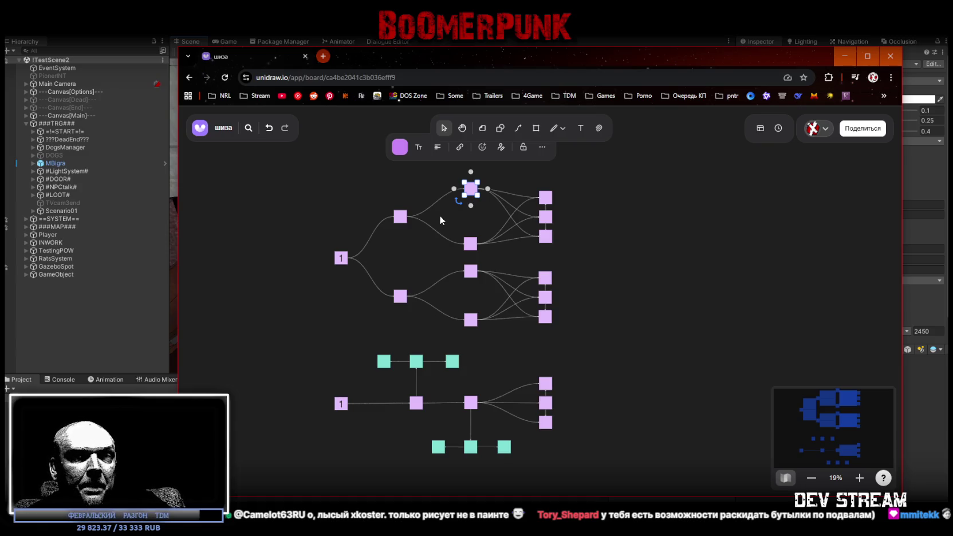
scroll(583, 389, "down", 3)
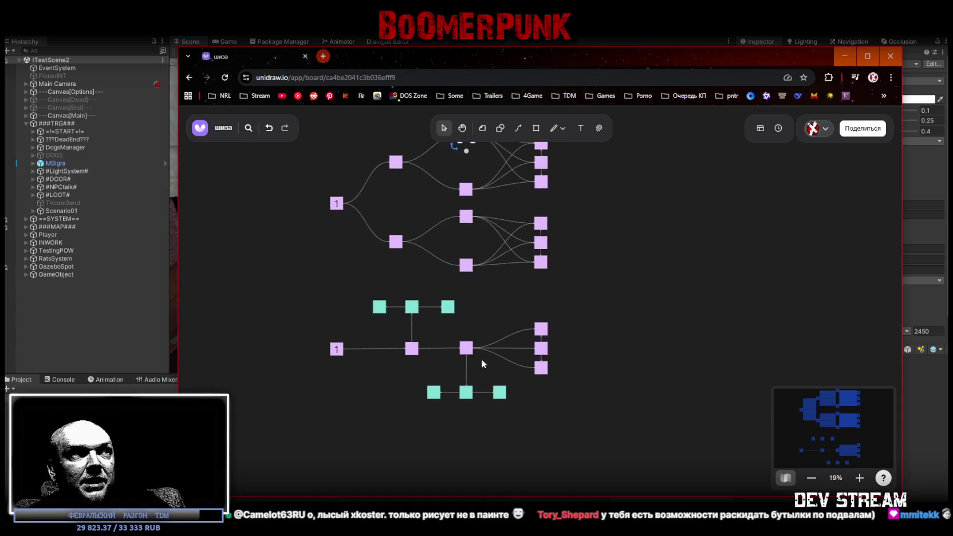
Step: Link the left purple hub of the lower tree to the upper-right and upper-left teal nodes
left_click(378, 348)
left_click(385, 372)
left_click(415, 351)
left_click_drag(411, 342, 449, 314)
left_click(412, 347)
mouse_move(412, 342)
left_mouse_down()
mouse_move(408, 323)
mouse_move(378, 317)
left_mouse_up()
Step: Link the right purple hub's bottom to the lower-left and lower-right teal nodes
left_click(466, 352)
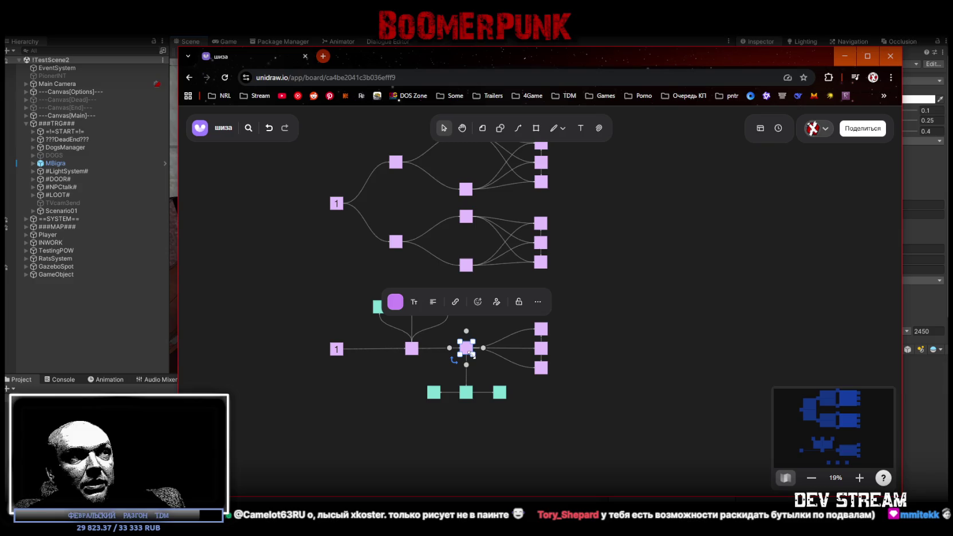
mouse_move(466, 366)
left_mouse_down()
mouse_move(435, 392)
mouse_move(500, 393)
left_mouse_up()
left_click(569, 412)
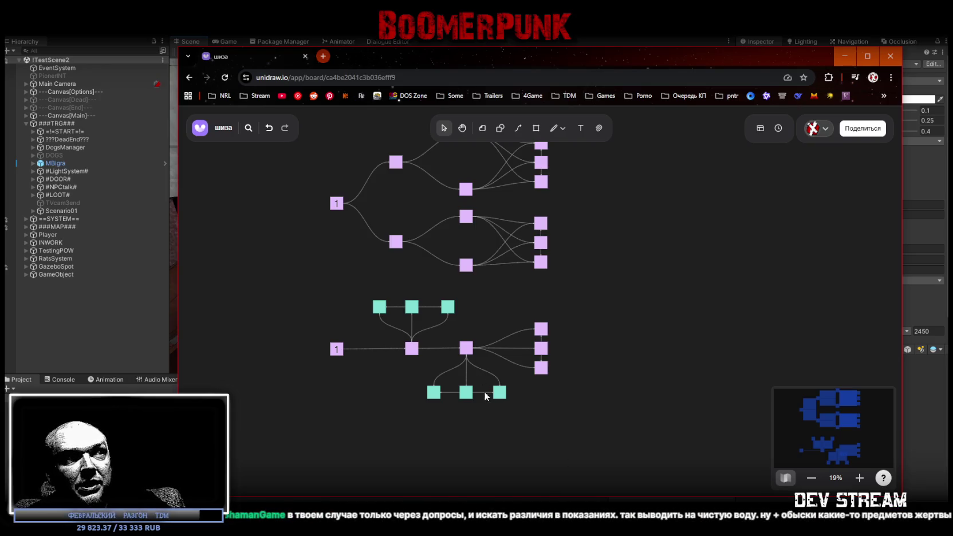
left_click(484, 393)
left_click(553, 415)
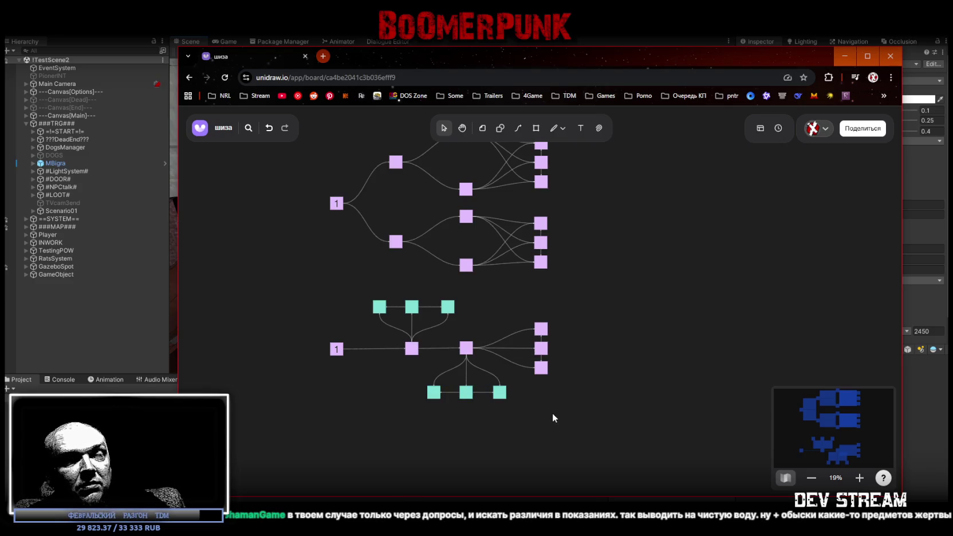
mouse_move(555, 400)
left_mouse_down()
mouse_move(543, 439)
mouse_move(528, 366)
left_mouse_up()
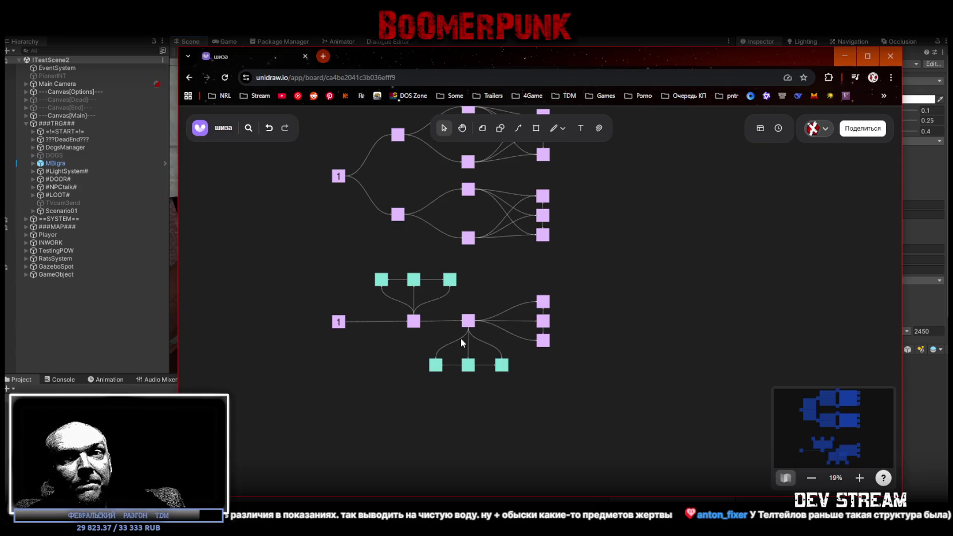
left_click_drag(607, 330, 537, 398)
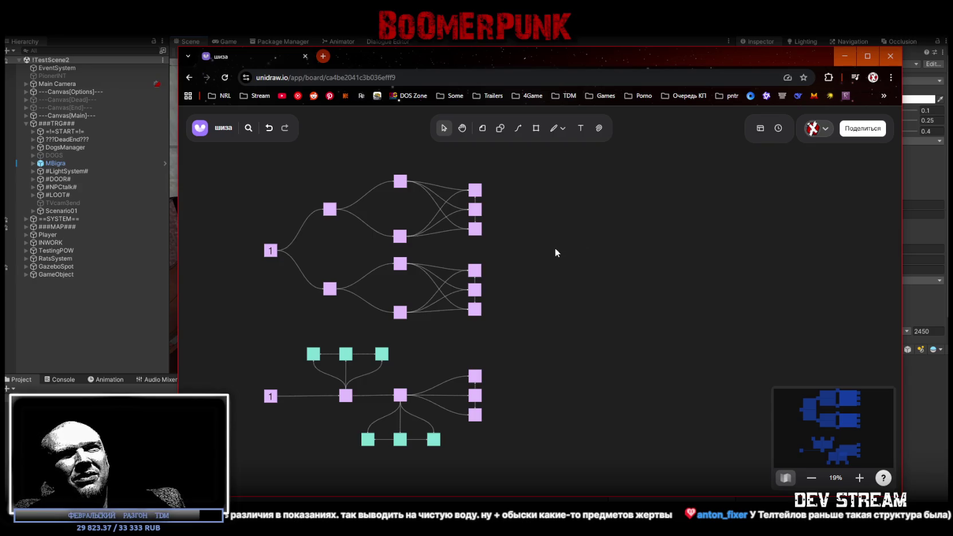
Step: Pull a new purple node out to the right and connect all six upper-tree end nodes to it
left_click(475, 269)
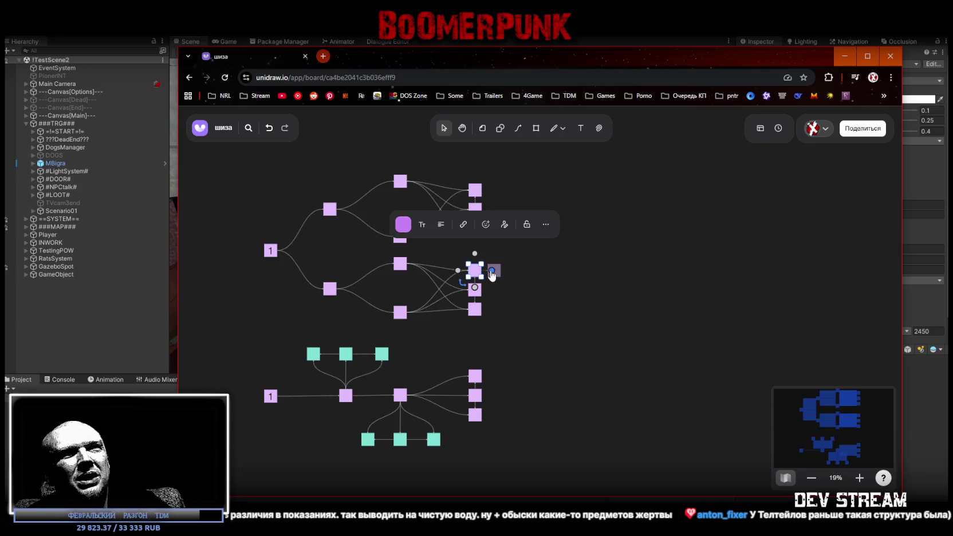
left_click_drag(491, 269, 569, 244)
left_click(475, 229)
left_click_drag(483, 229, 564, 245)
left_click(476, 212)
left_click_drag(483, 210, 562, 245)
left_click(475, 190)
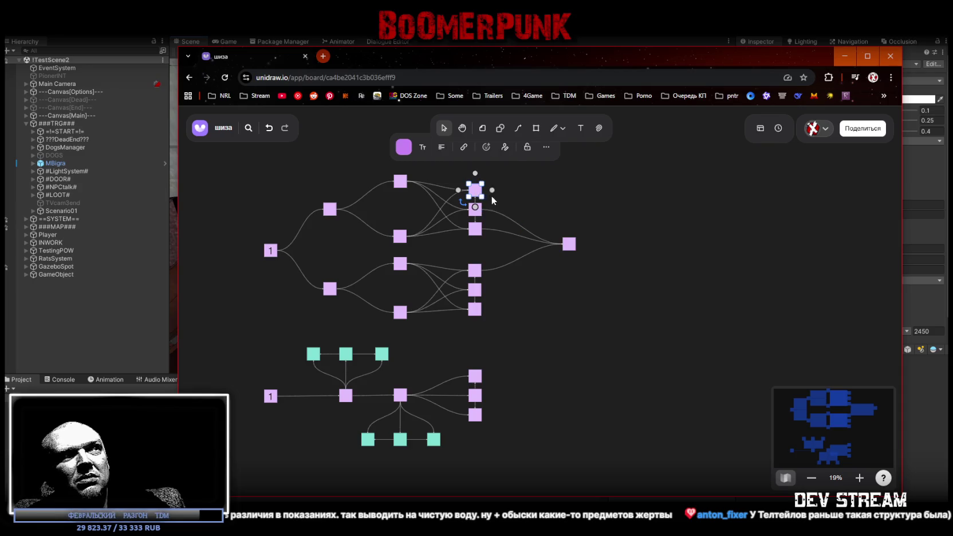
left_click_drag(485, 190, 560, 246)
left_click(475, 289)
left_click_drag(484, 290, 555, 250)
left_click(475, 309)
left_click_drag(485, 309, 563, 248)
Step: Select and delete the new merge node together with its six connectors
left_click(601, 232)
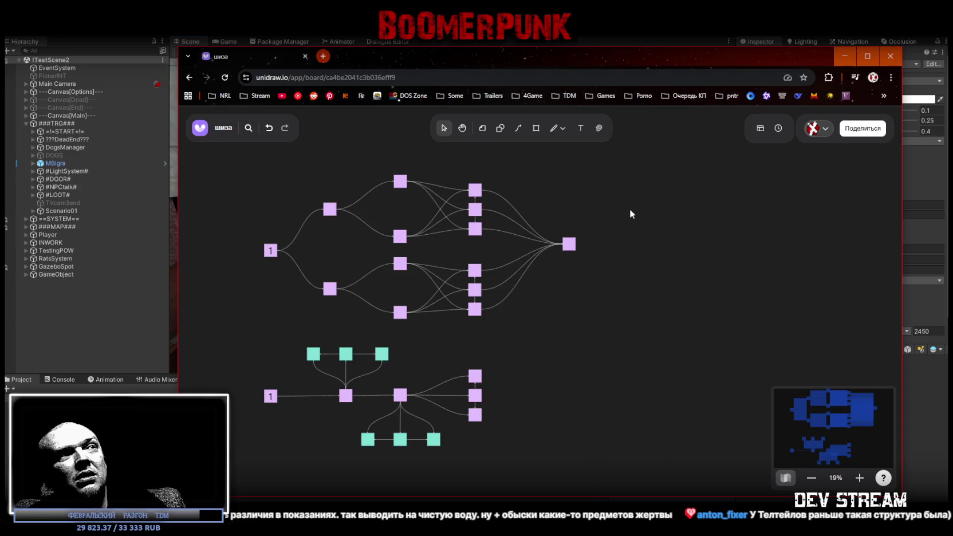
left_click_drag(641, 181, 543, 283)
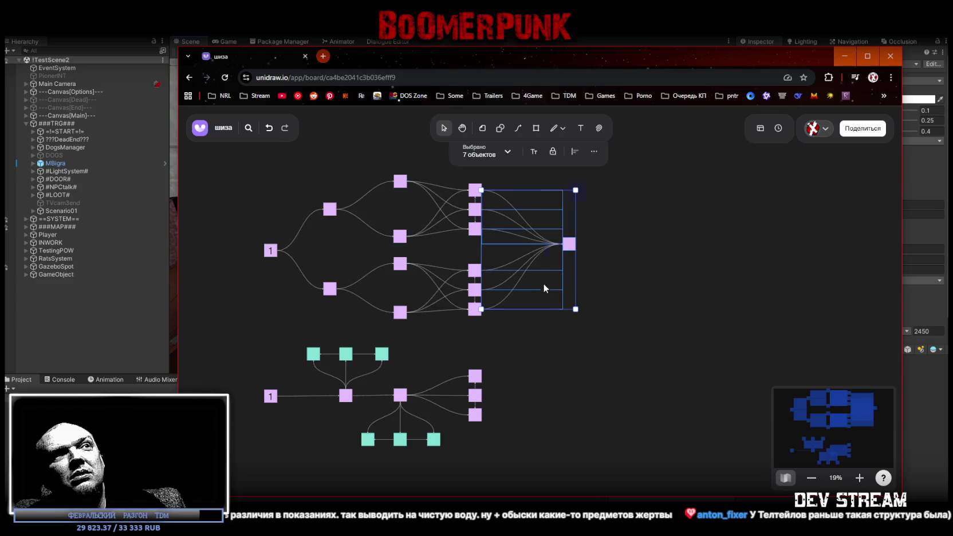
key("Delete")
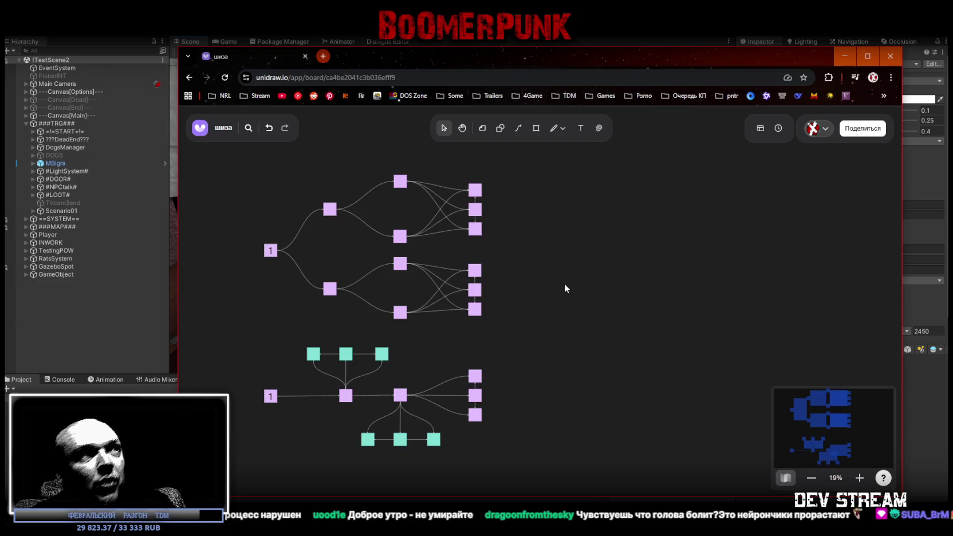
left_click_drag(394, 152, 394, 319)
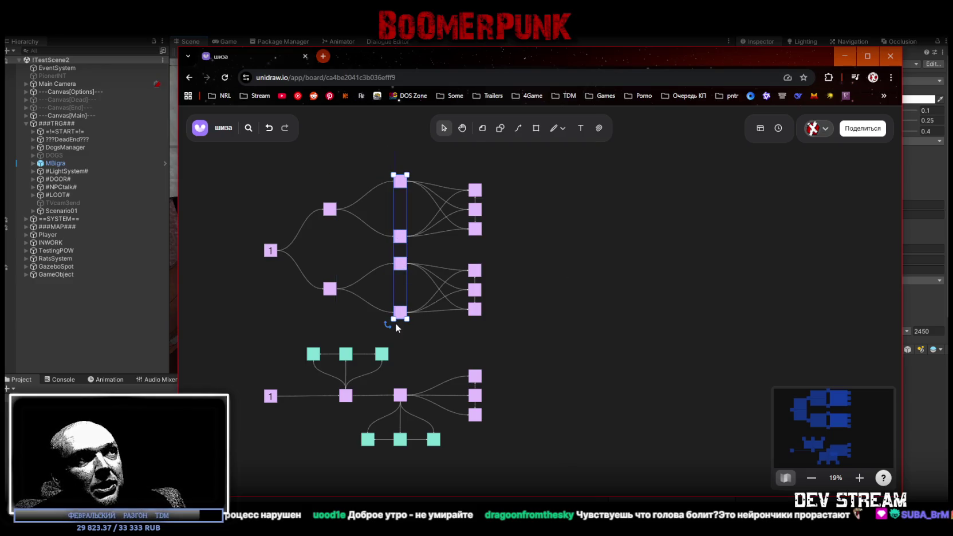
left_click(432, 334)
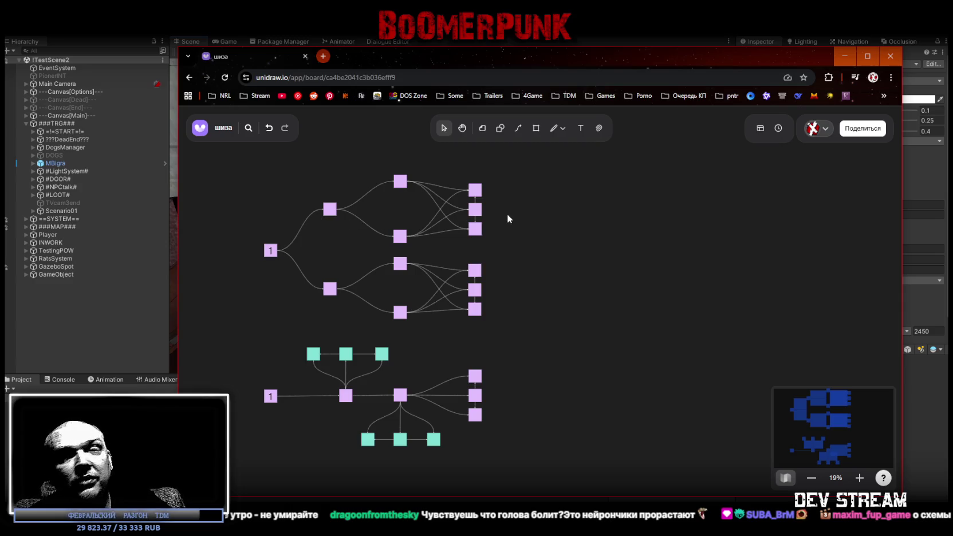
Step: Marquee-select the entire lower tree and drag it further down the board
mouse_move(598, 344)
left_mouse_down()
mouse_move(598, 244)
mouse_move(602, 263)
left_mouse_up()
left_click_drag(225, 395, 510, 239)
left_click_drag(470, 294, 470, 337)
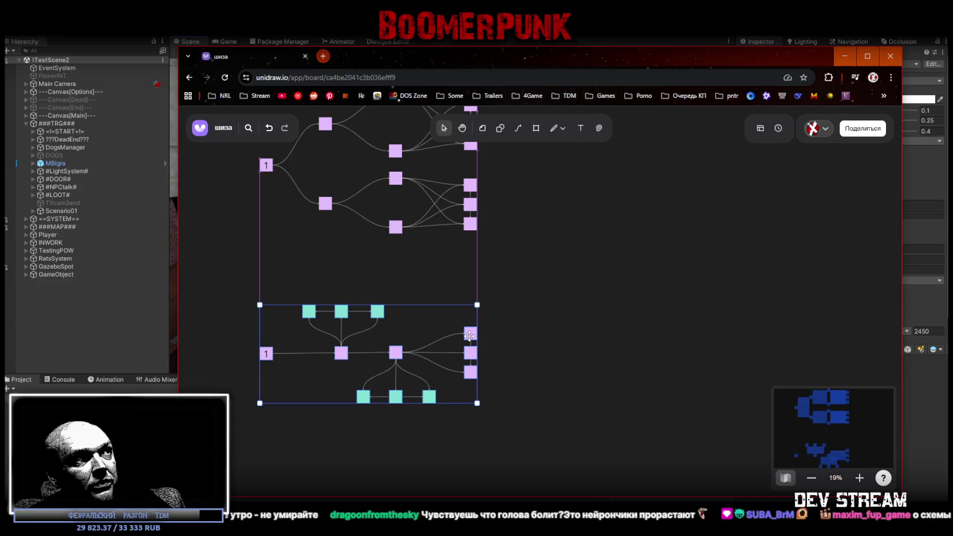
left_click(551, 347)
left_click_drag(551, 347, 593, 329)
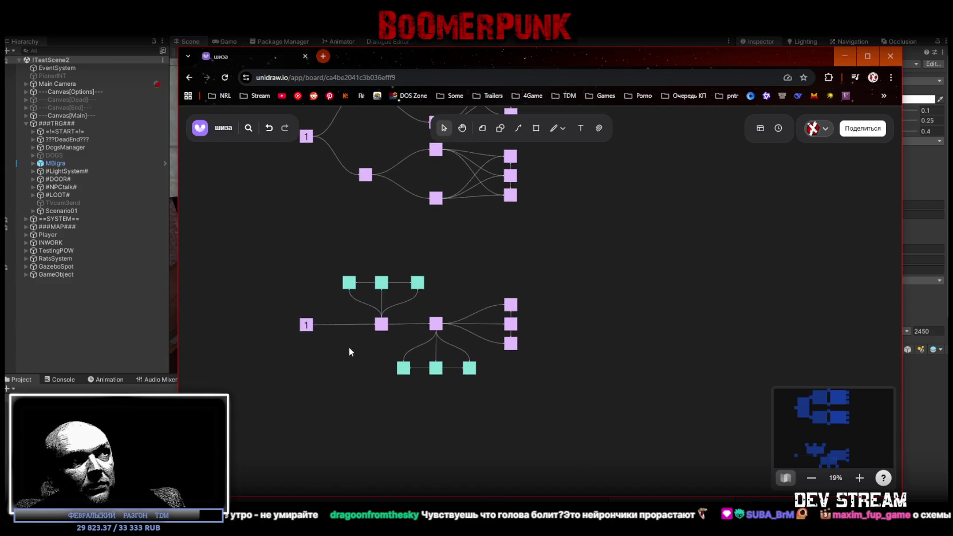
Step: Select the left purple hub, then the three upper teal nodes with their links, and deselect
left_click(380, 325)
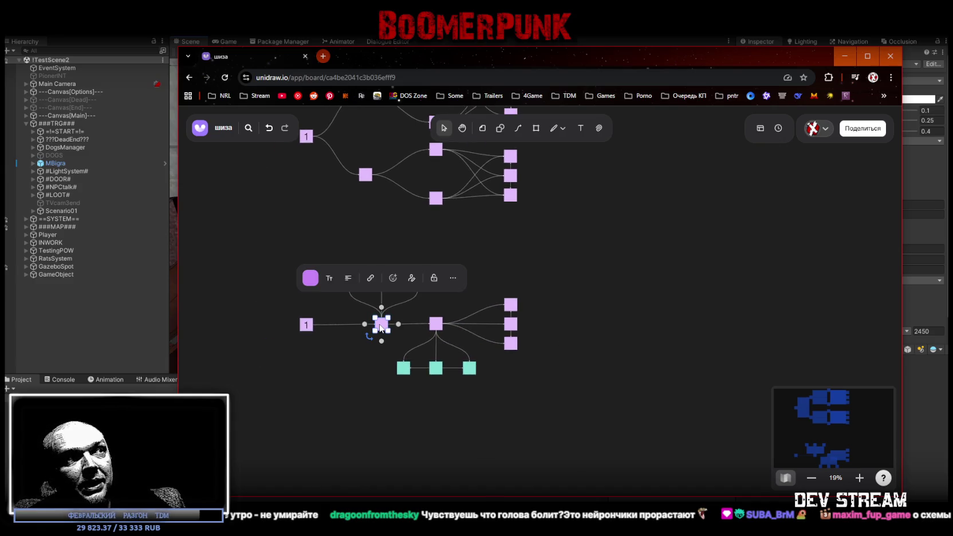
left_click(469, 305)
left_click_drag(335, 268, 471, 287)
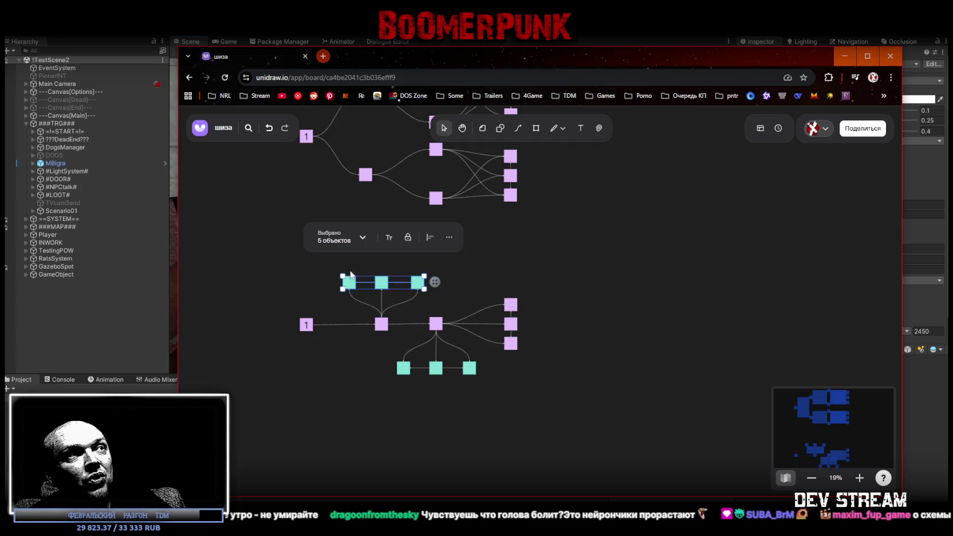
left_click_drag(324, 265, 483, 291)
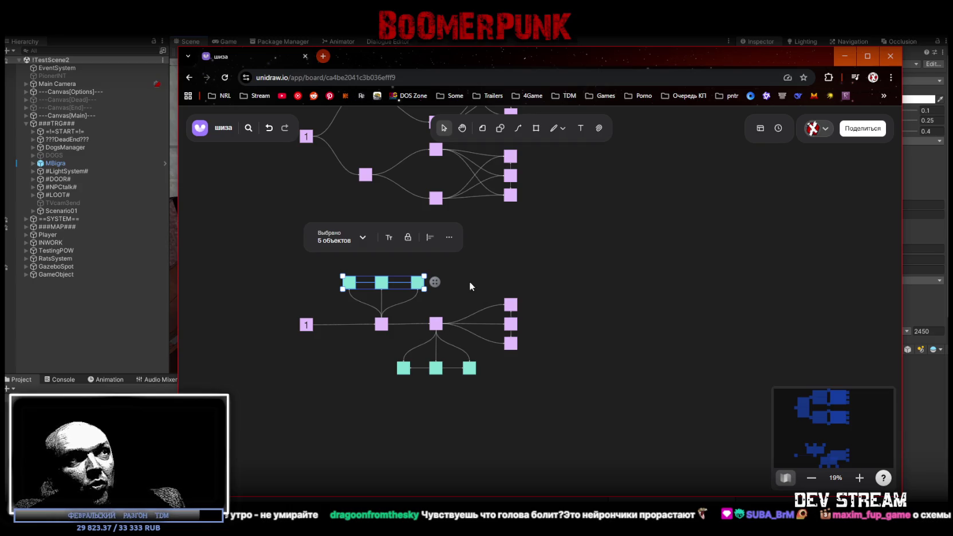
left_click(503, 275)
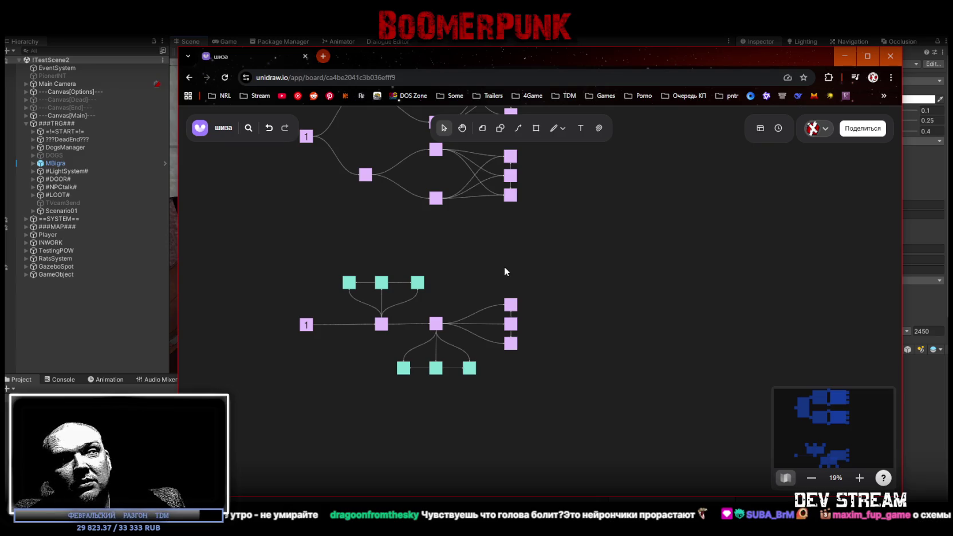